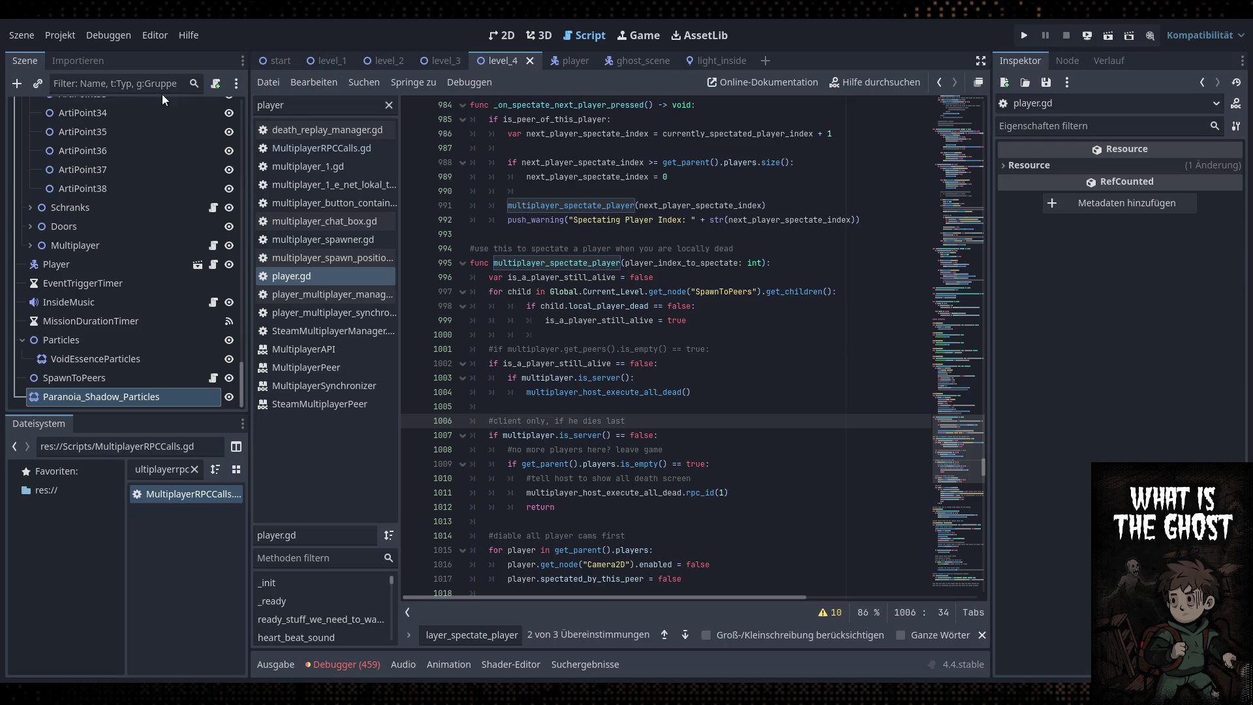
# Launch What Is The Ghost in a debug run from the Run Project button
pyautogui.click(1024, 35)
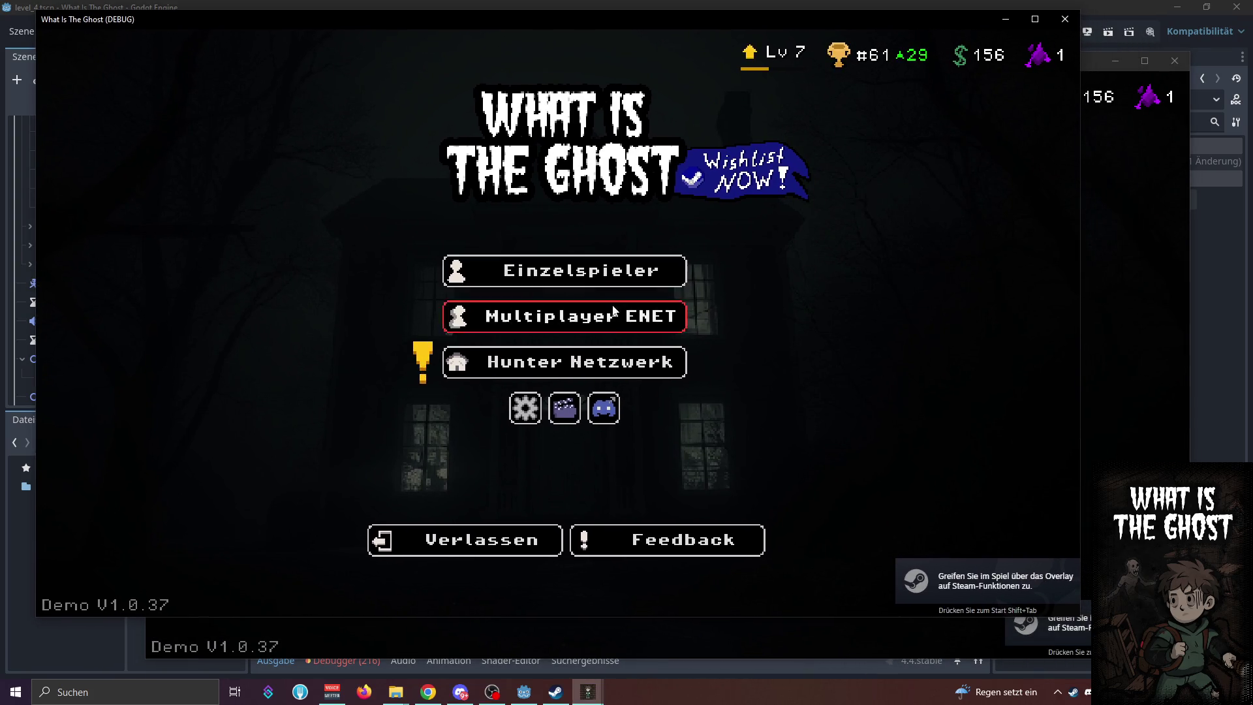
# Host a local ENet lobby in one window and join it at 127.0.0.1 from the other
pyautogui.click(646, 315)
pyautogui.click(470, 246)
pyautogui.click(674, 358)
pyautogui.click(823, 237)
pyautogui.write('127.0.0.1')
pyautogui.click(848, 281)
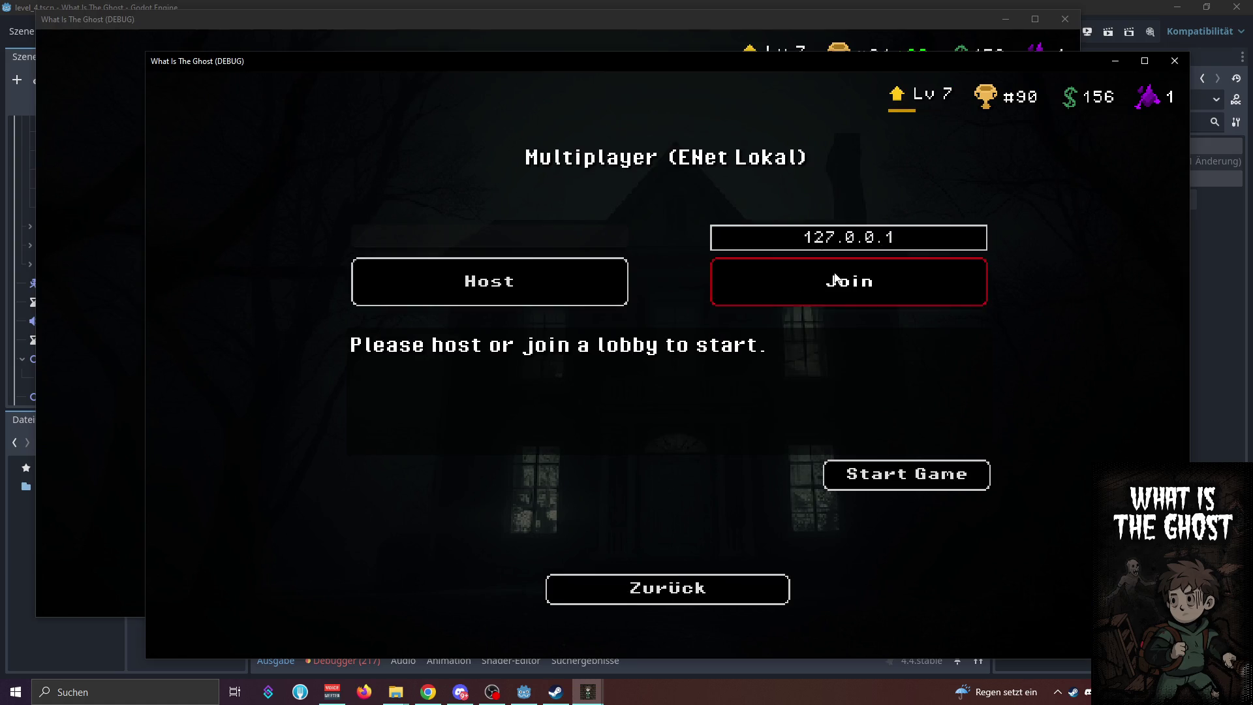
# Start the match from the first window and arrange both game windows side by side
pyautogui.click(150, 311)
pyautogui.click(796, 432)
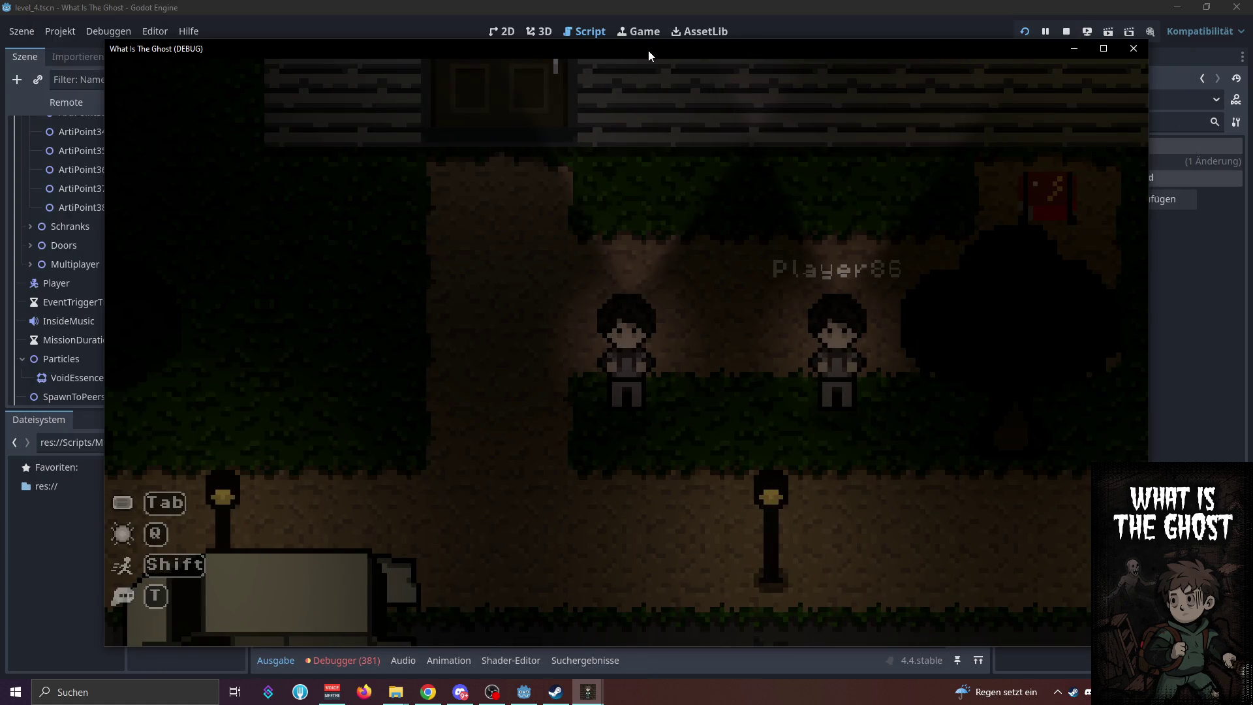
pyautogui.moveTo(648, 55)
pyautogui.mouseDown()
pyautogui.moveTo(558, 10)
pyautogui.moveTo(550, 19)
pyautogui.mouseUp()
pyautogui.click(1101, 154)
pyautogui.moveTo(1021, 58); pyautogui.dragTo(1074, 76)
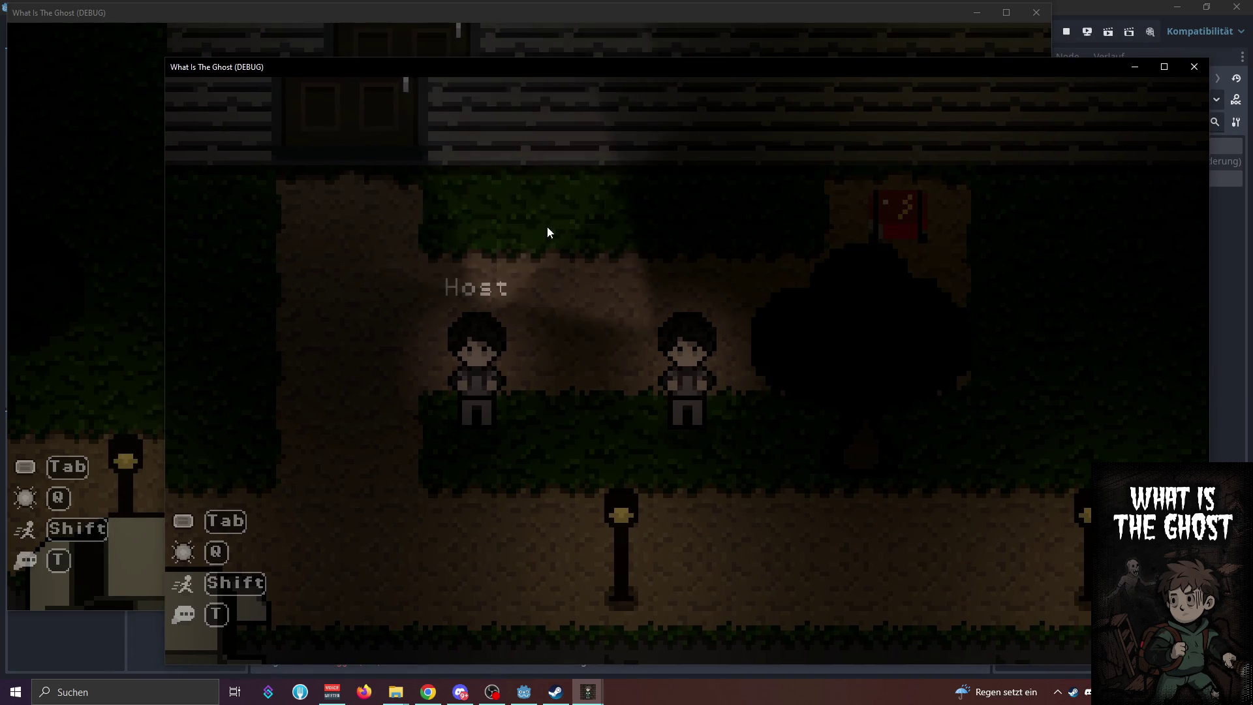
# Walk the player into the house, interact with the red ghost, and dismiss the extraction prompt
pyautogui.press('w')
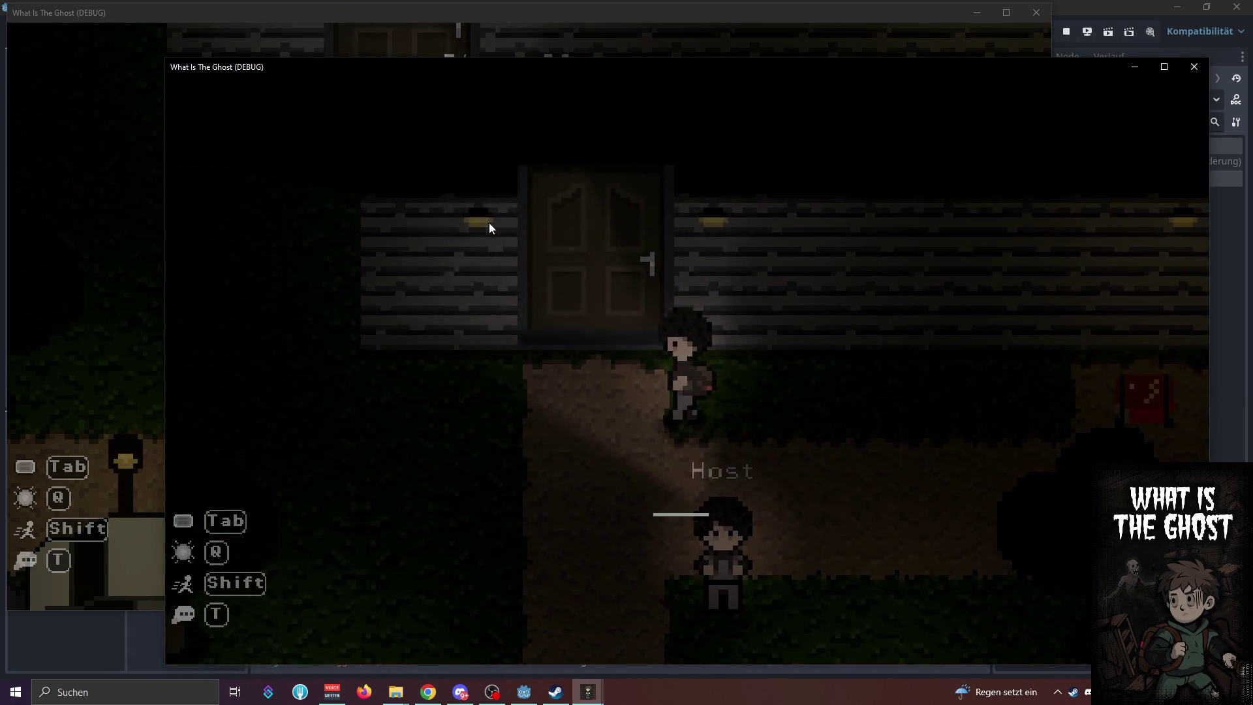
pyautogui.press('e')
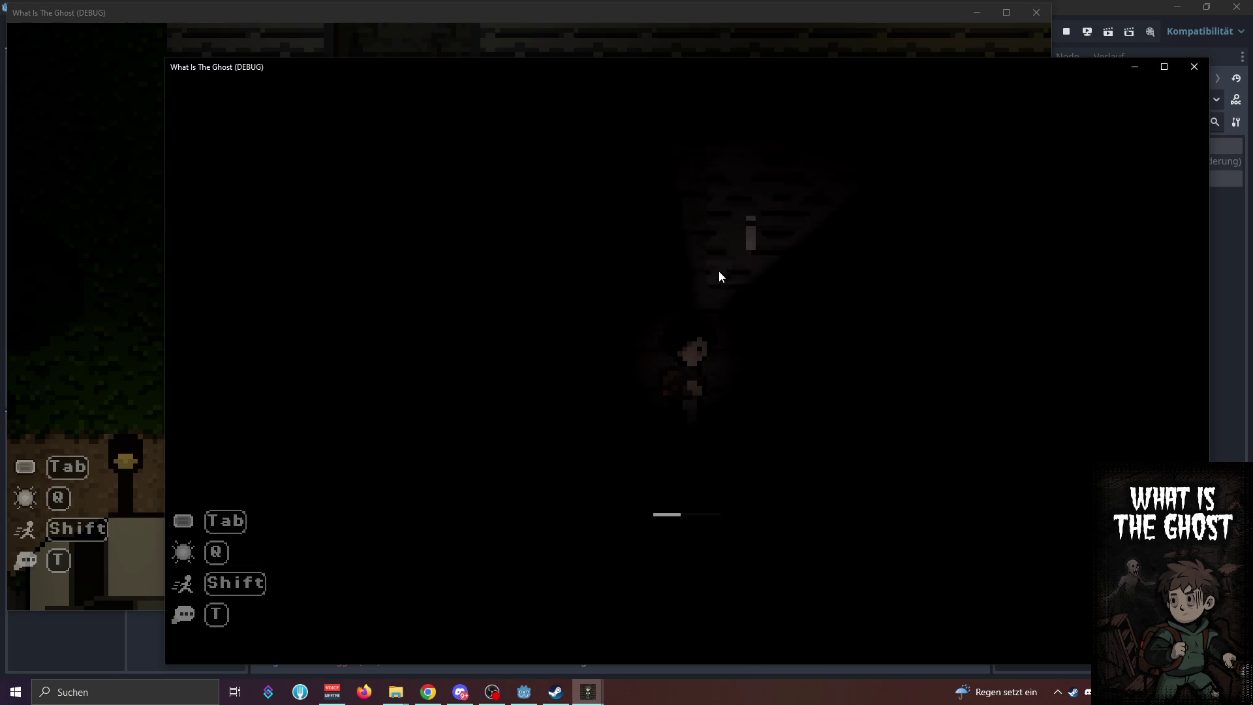
pyautogui.press('d')
pyautogui.press('s')
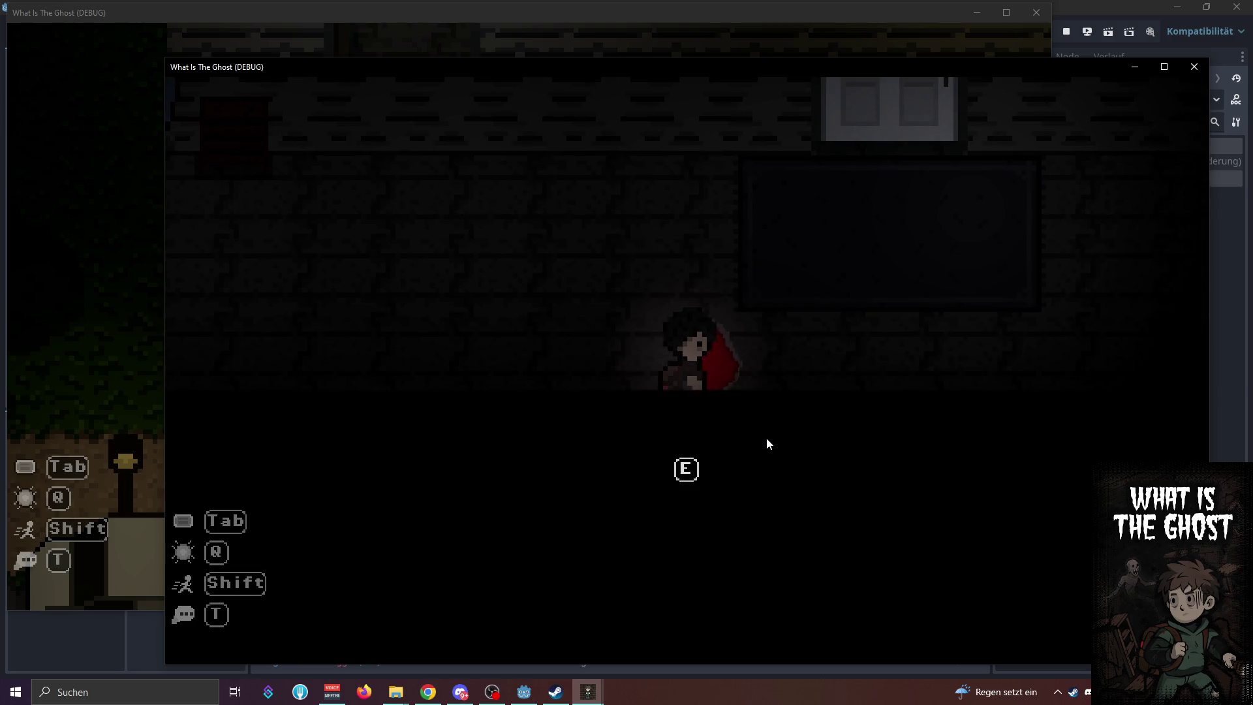
pyautogui.press('e')
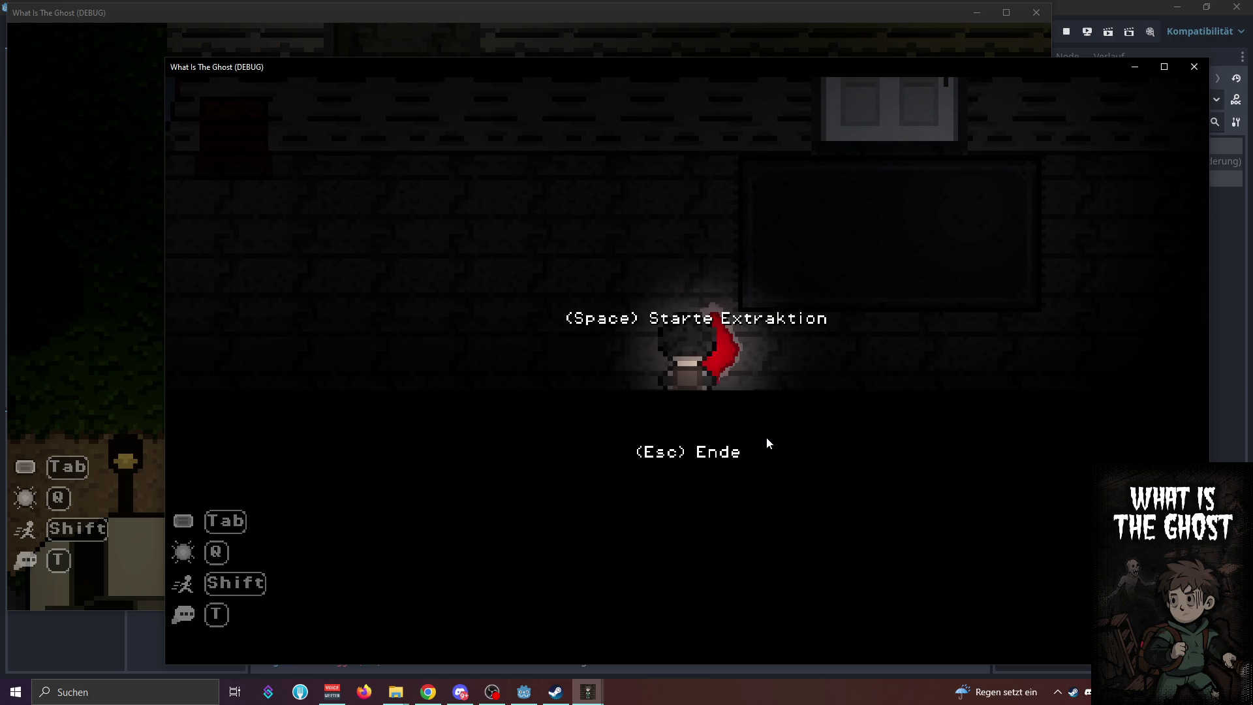
pyautogui.press('Escape')
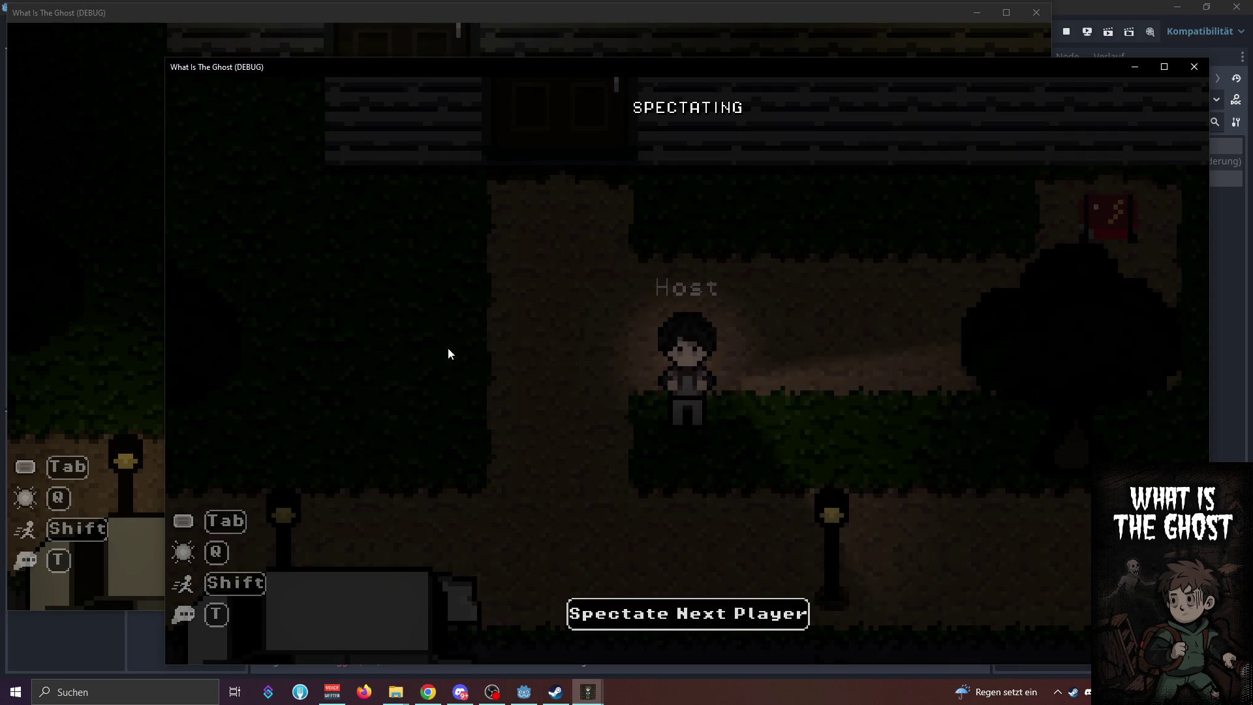
pyautogui.click(117, 332)
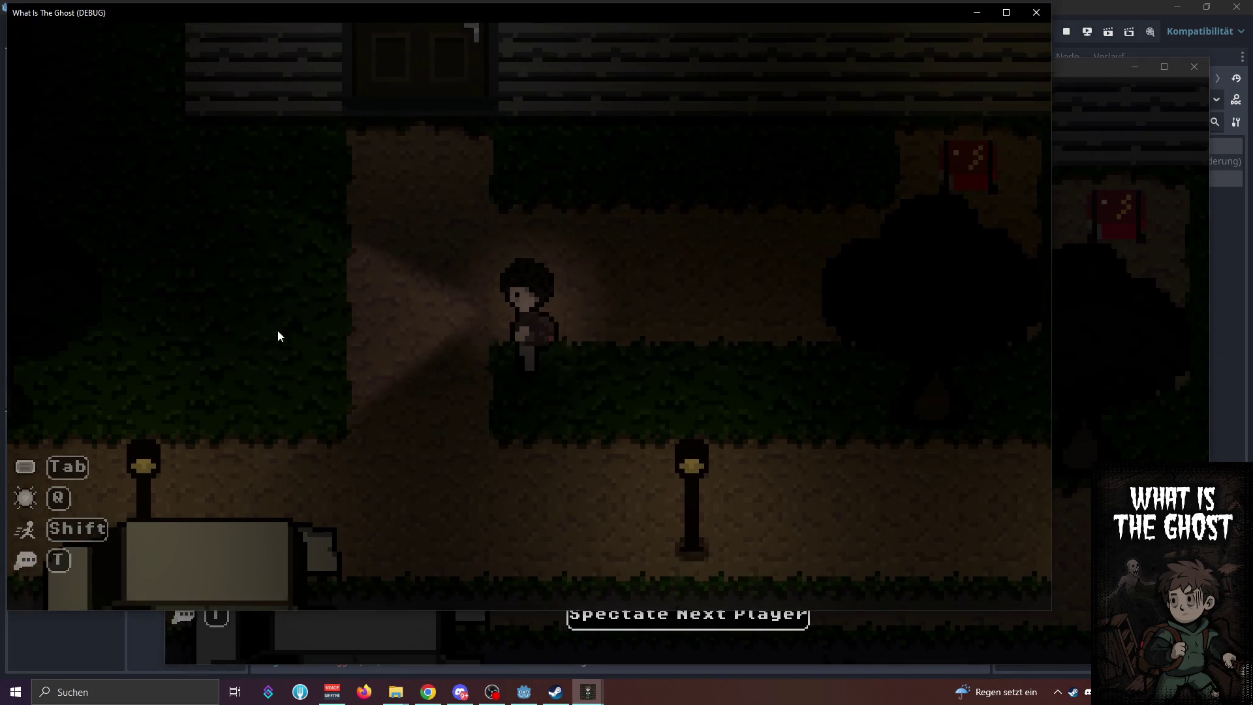
# Walk the second player through the rooms to the red object, interact, and close the extraction prompt
pyautogui.press('w')
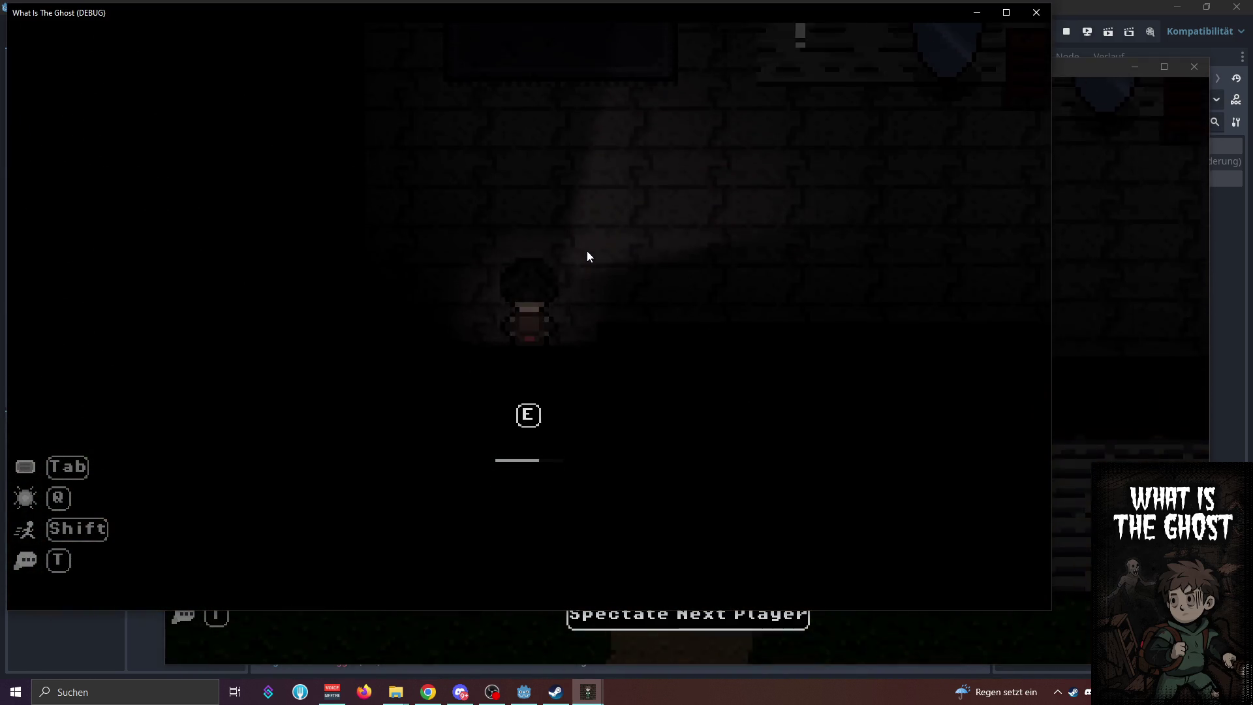
pyautogui.press('d')
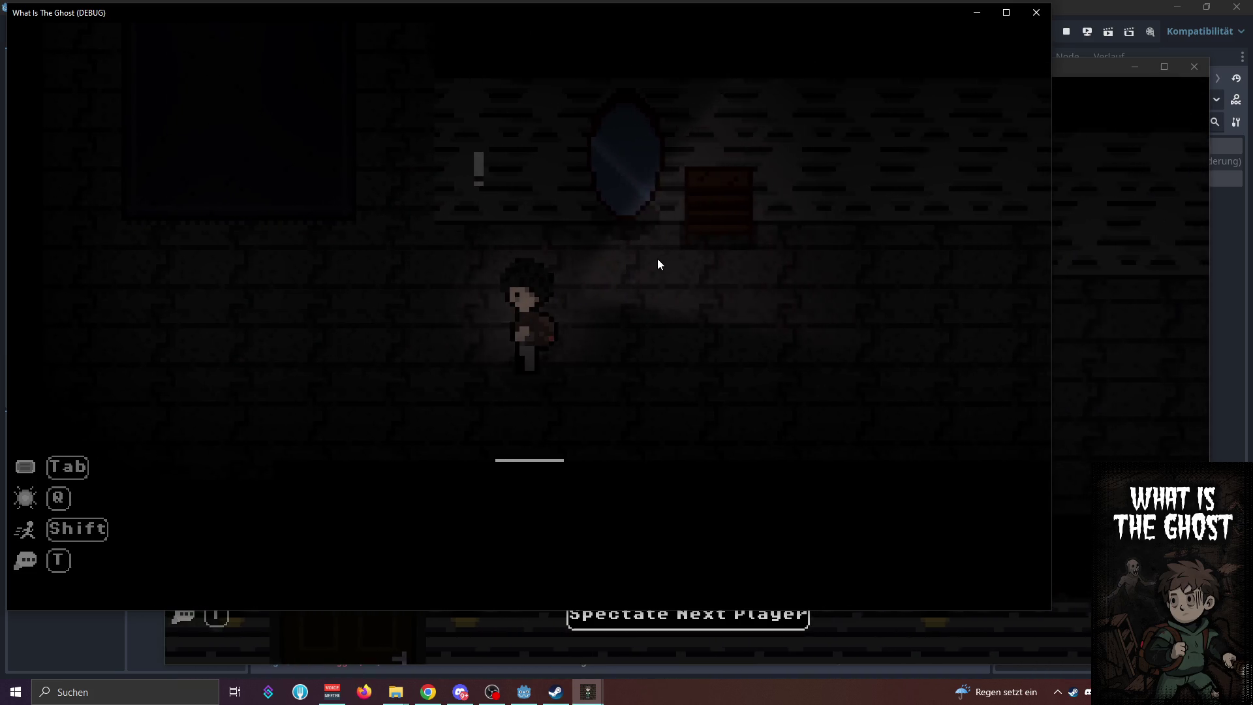
pyautogui.press('a')
pyautogui.press('w')
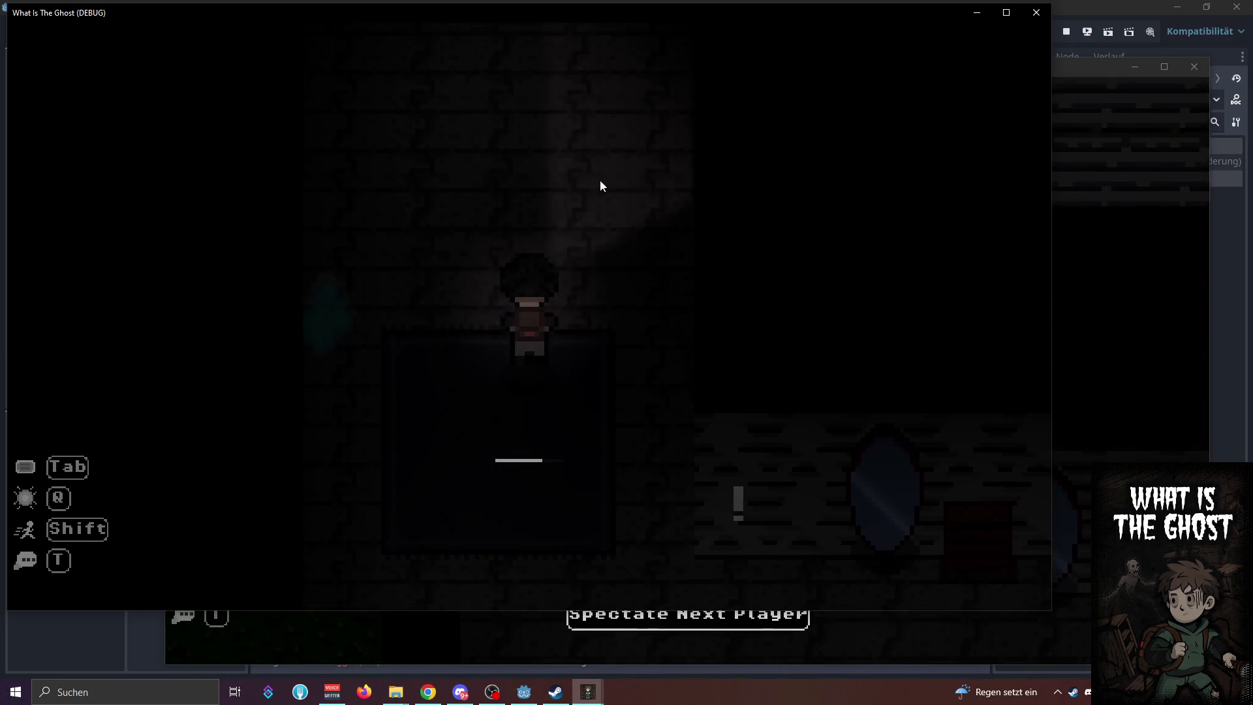
pyautogui.press('d')
pyautogui.press('e')
pyautogui.press('Escape')
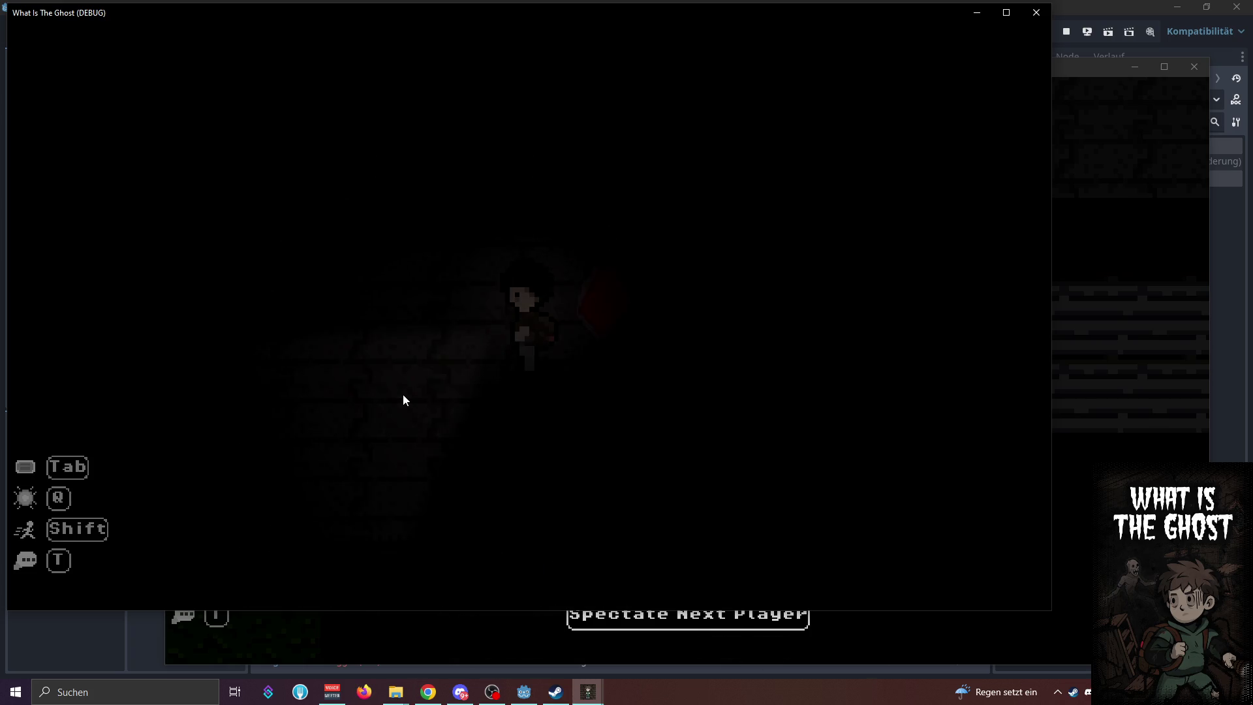
# Keep moving the player until it dies and the Dämon death screen appears
pyautogui.press('s')
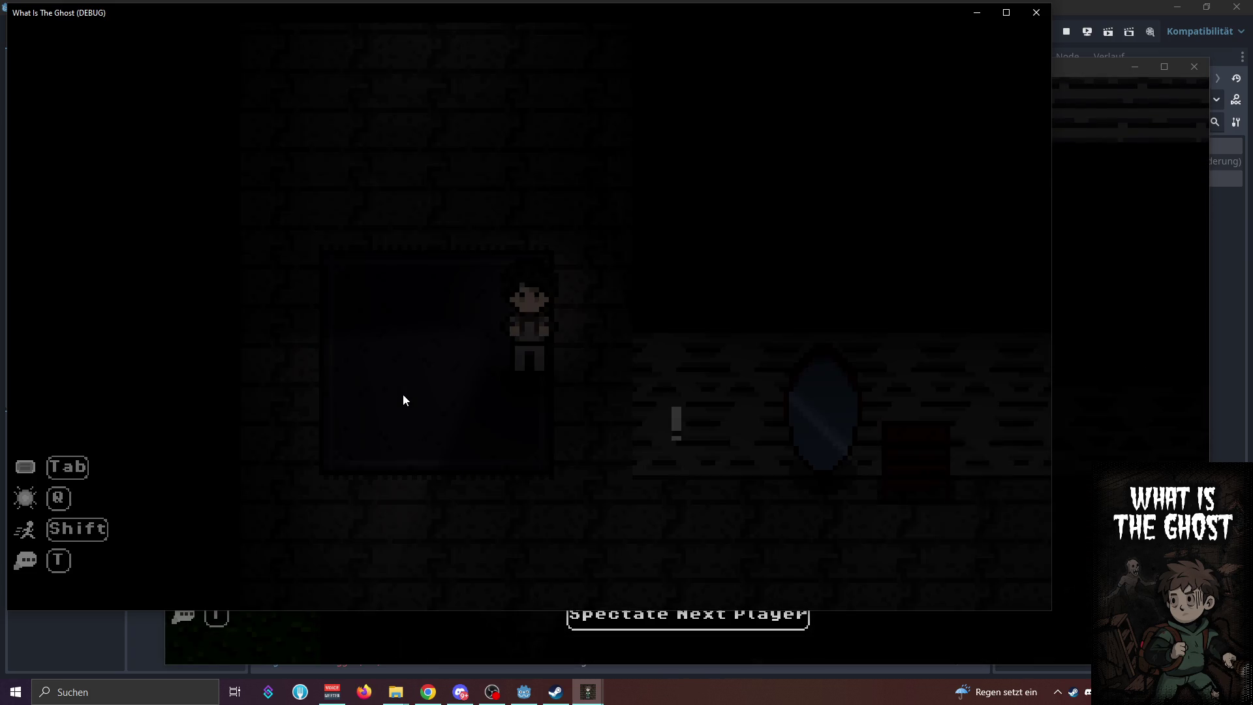
pyautogui.press('w')
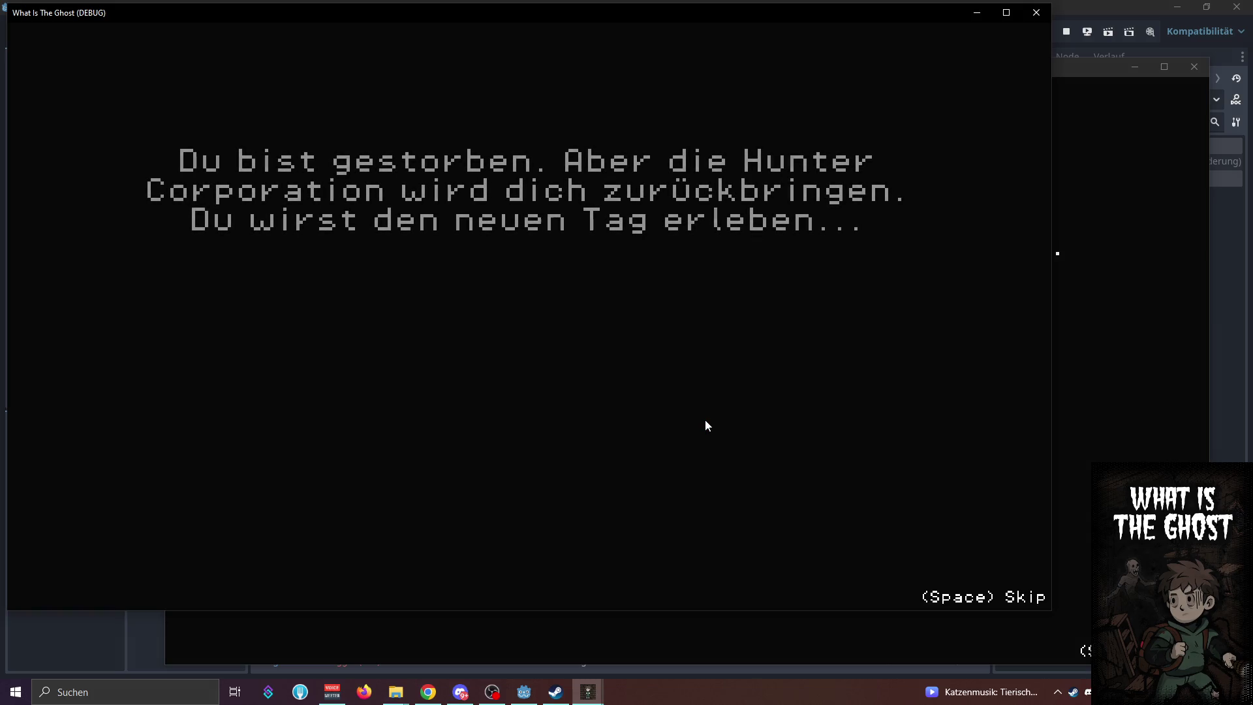
pyautogui.click(1092, 9)
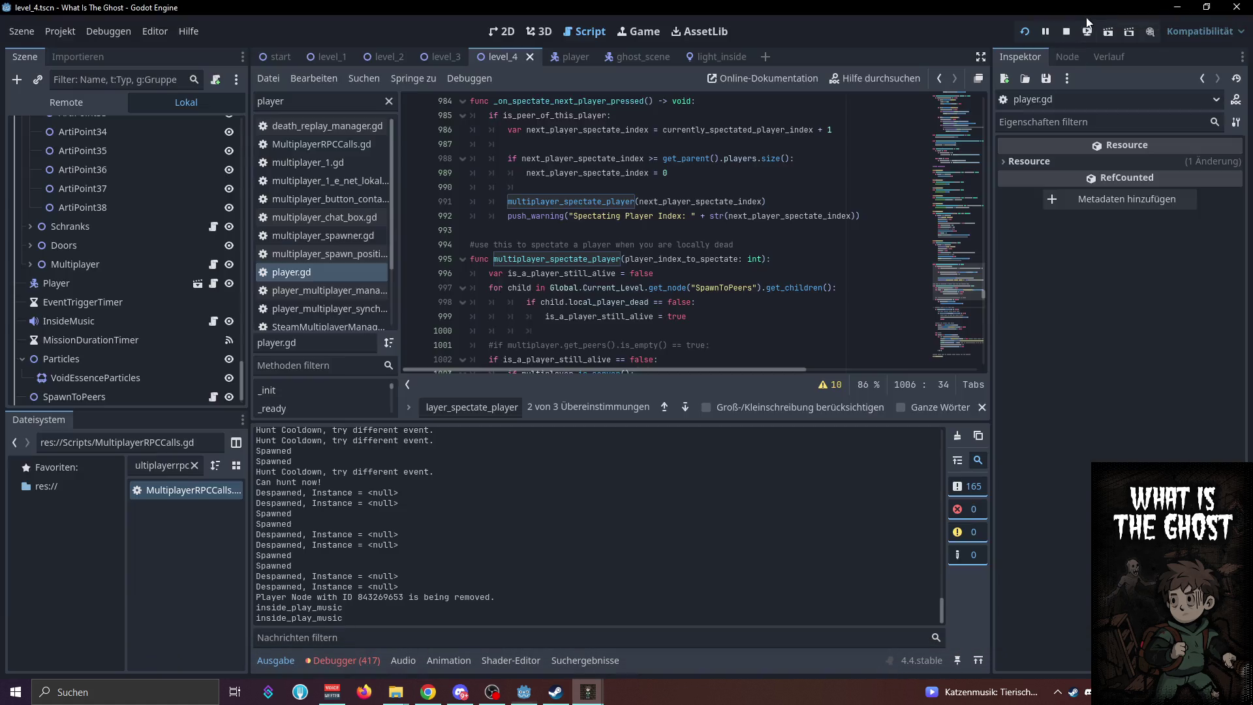
# Review both Debugger sessions' errors, collapse the Debugger panel, and stop the running game
pyautogui.click(334, 661)
pyautogui.click(280, 431)
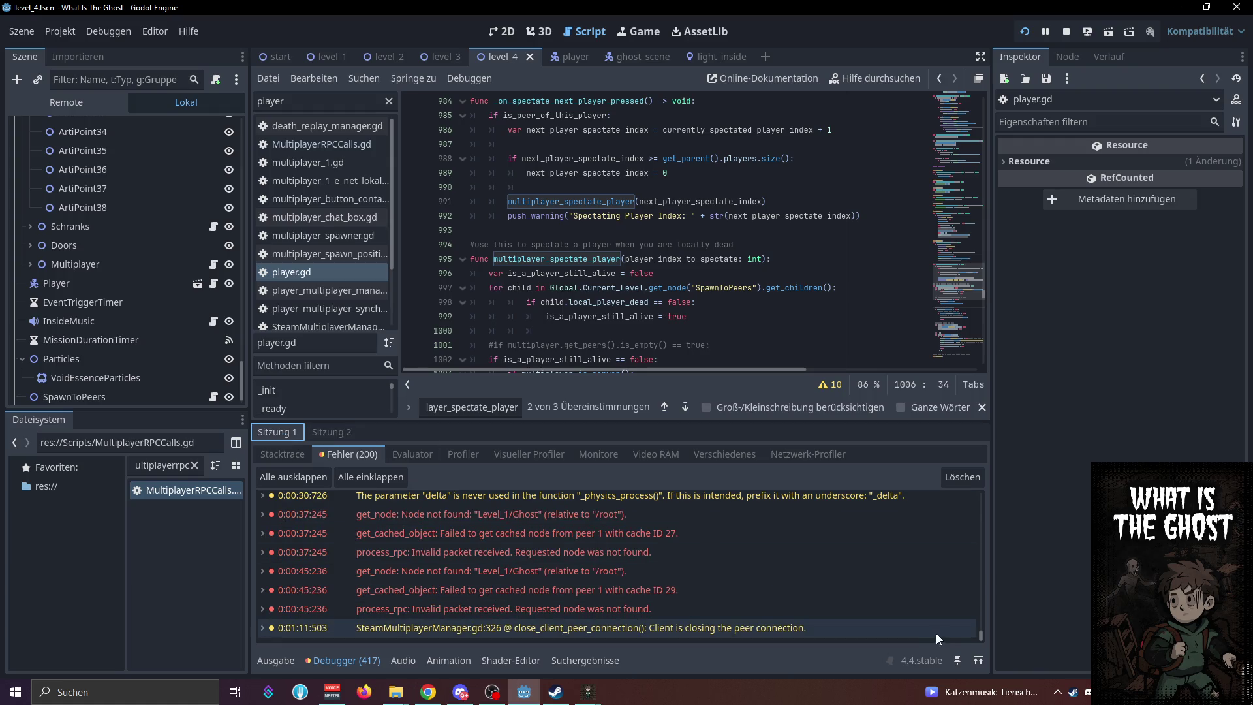
pyautogui.click(341, 436)
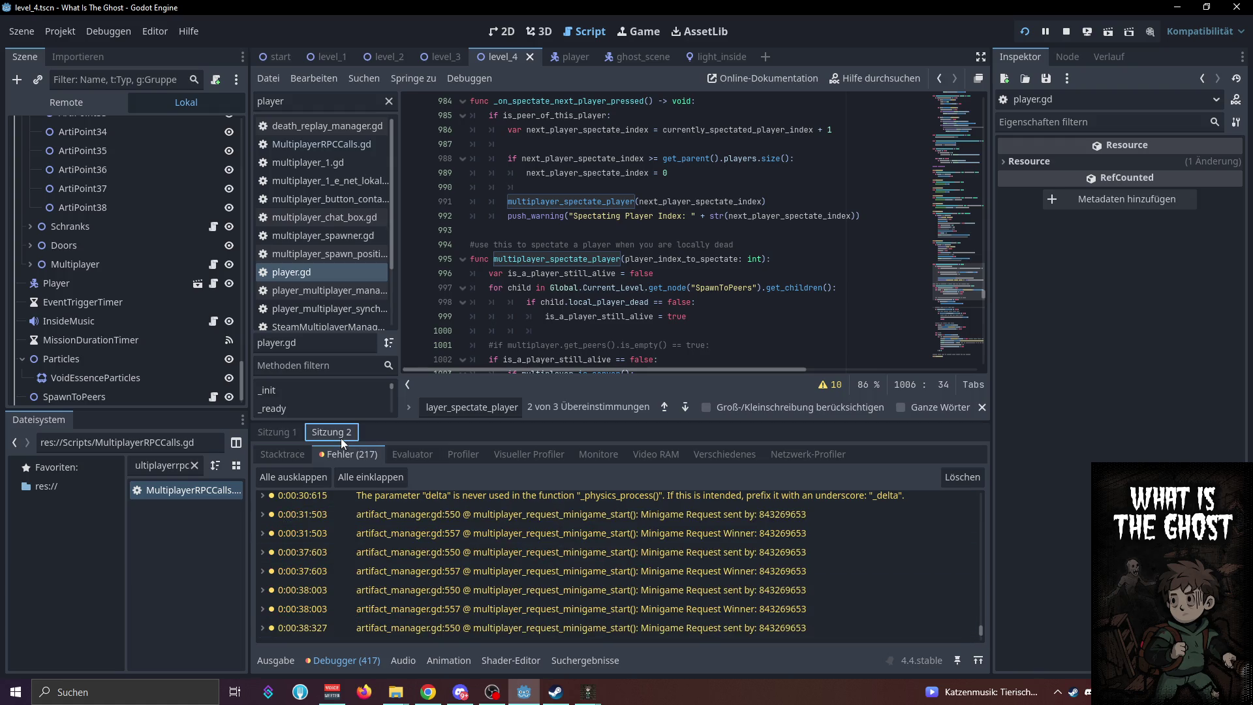
pyautogui.click(366, 661)
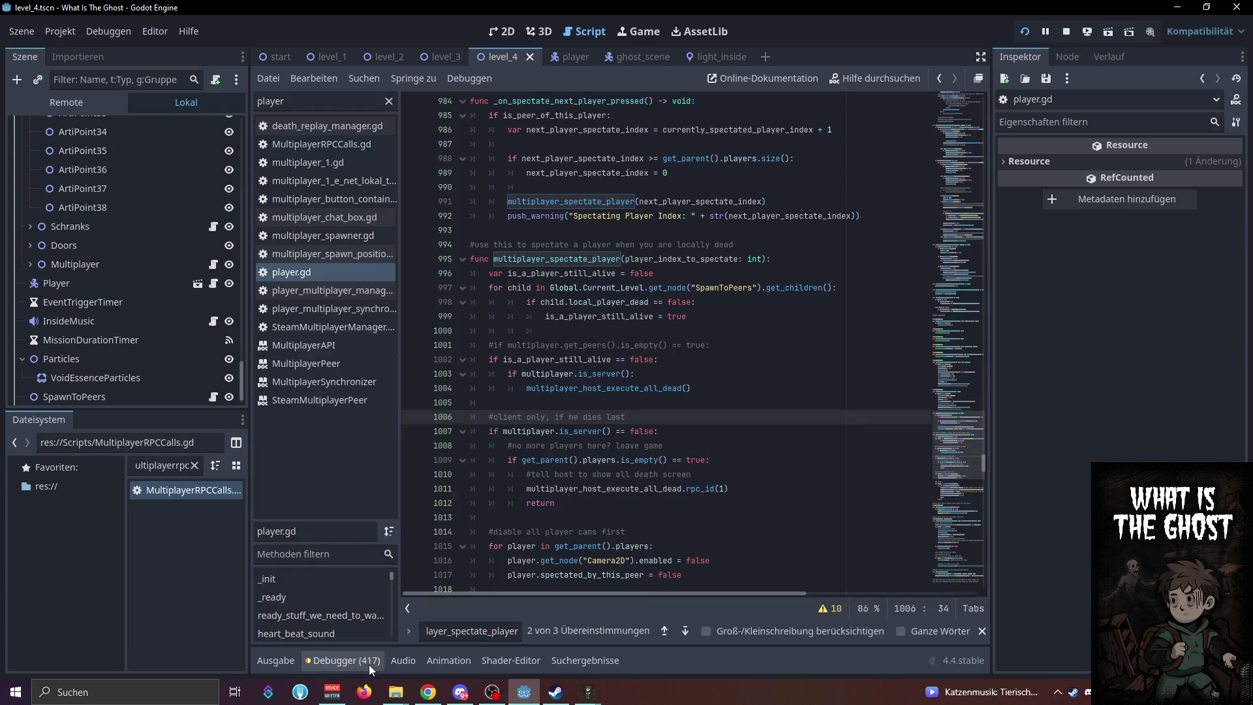
pyautogui.click(722, 351)
pyautogui.click(1066, 37)
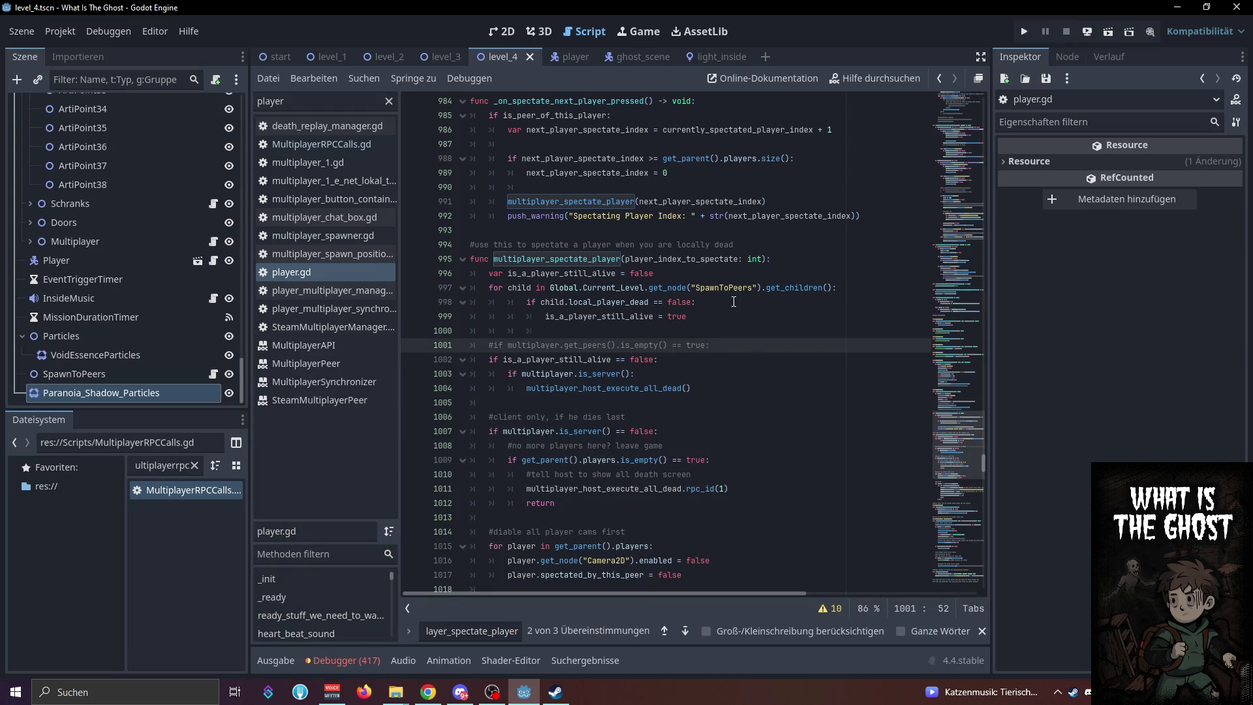
# Jump from line 1004 in player.gd to the multiplayer_host_execute_all_dead definition
pyautogui.click(710, 319)
pyautogui.click(630, 392)
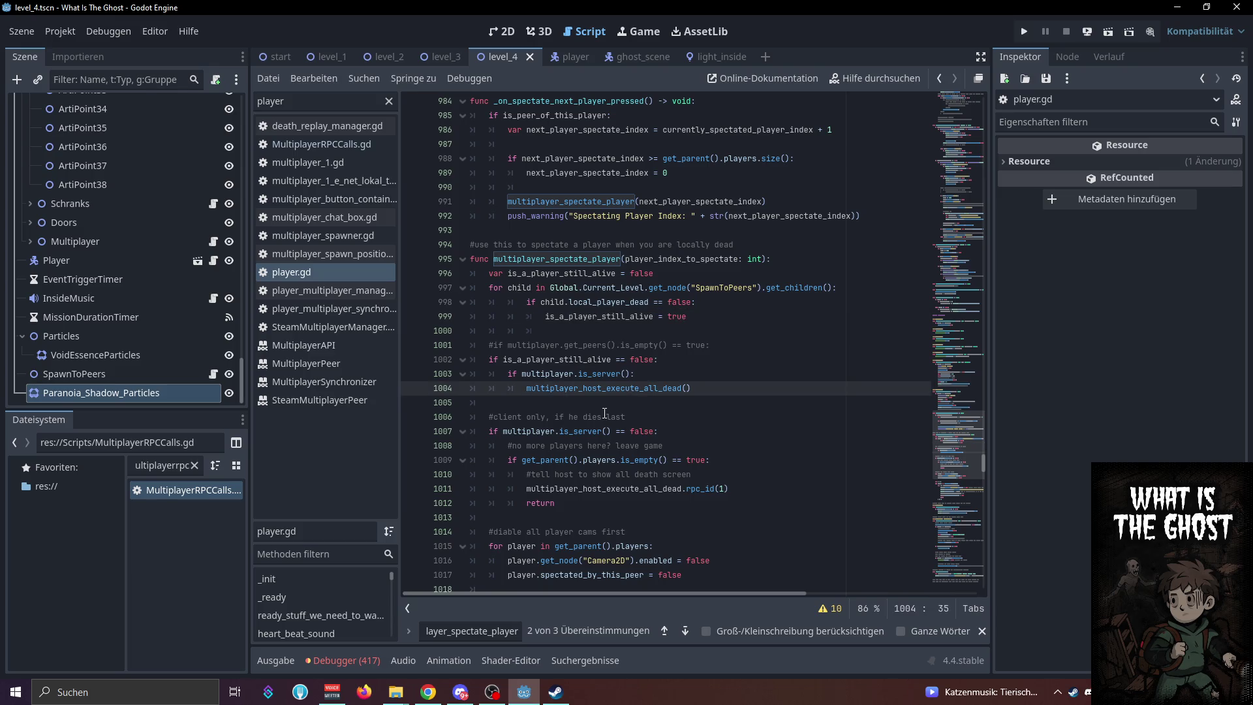
pyautogui.press('End')
pyautogui.moveTo(625, 391)
pyautogui.keyDown('ctrl'); pyautogui.click(577, 389); pyautogui.keyUp('ctrl')
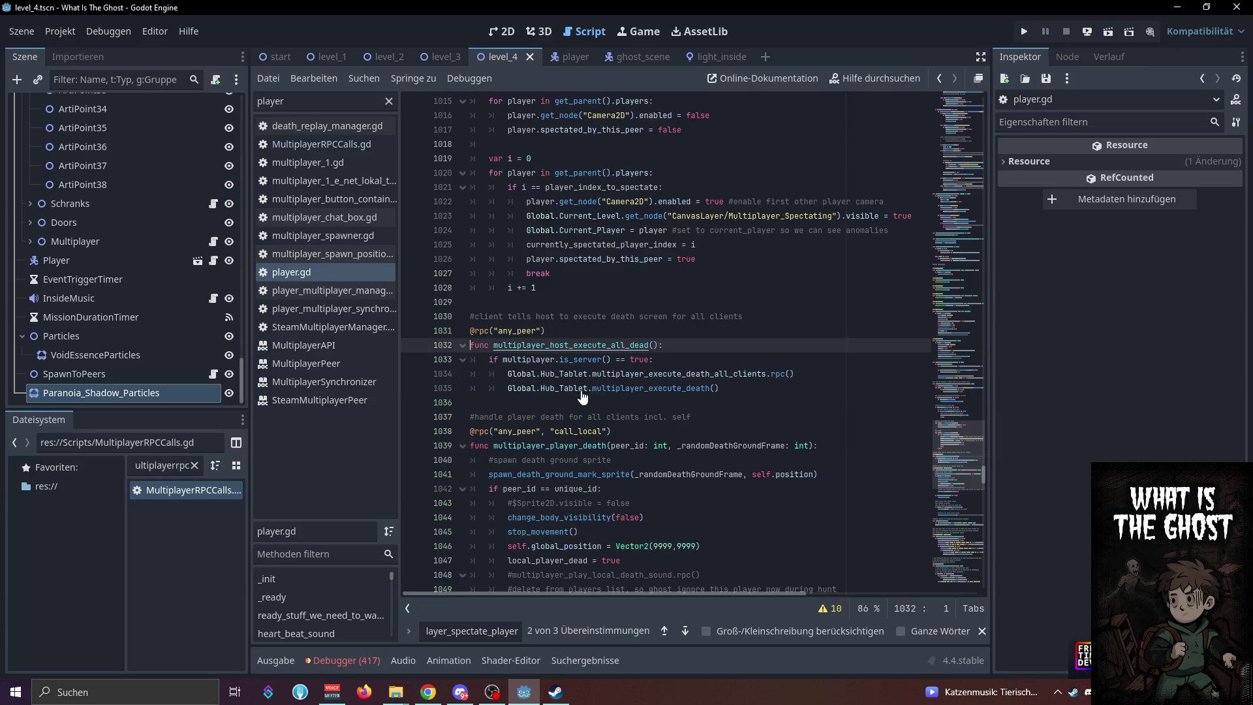
# Select multiplayer_execute_death_all_clients on line 1034 and search the whole project for it
pyautogui.click(682, 373)
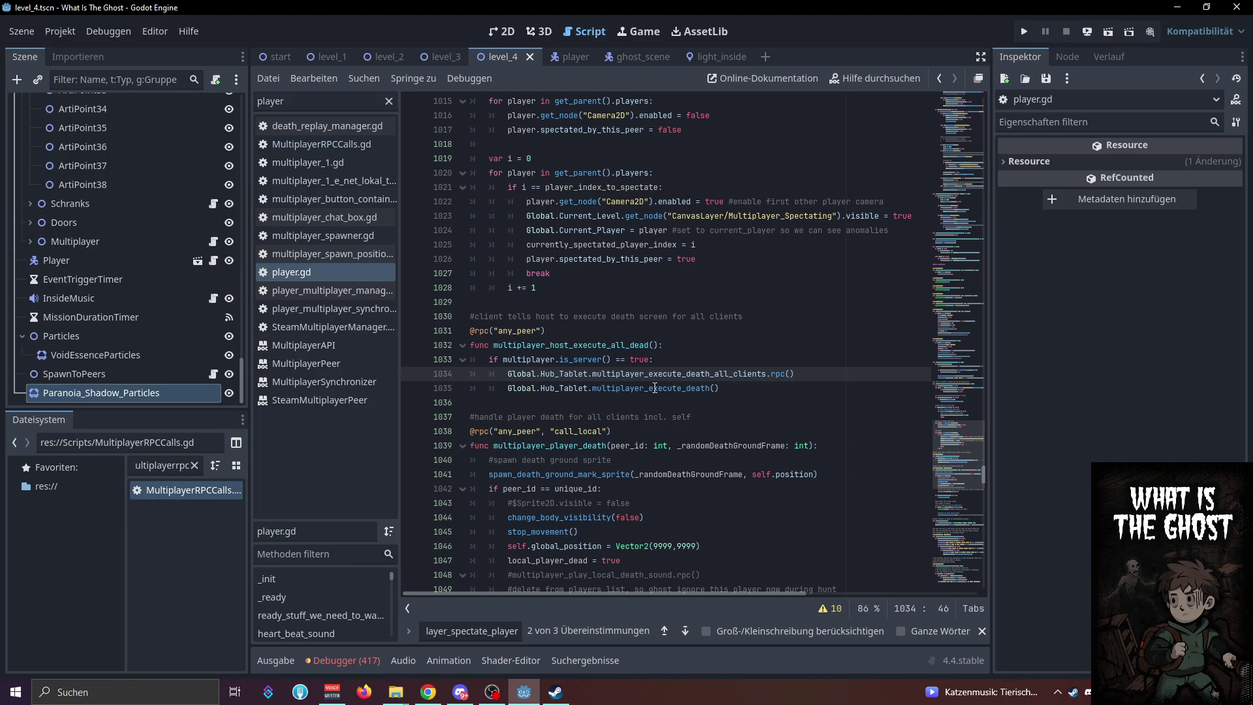
pyautogui.click(676, 392)
pyautogui.click(688, 374)
pyautogui.doubleClick(677, 373)
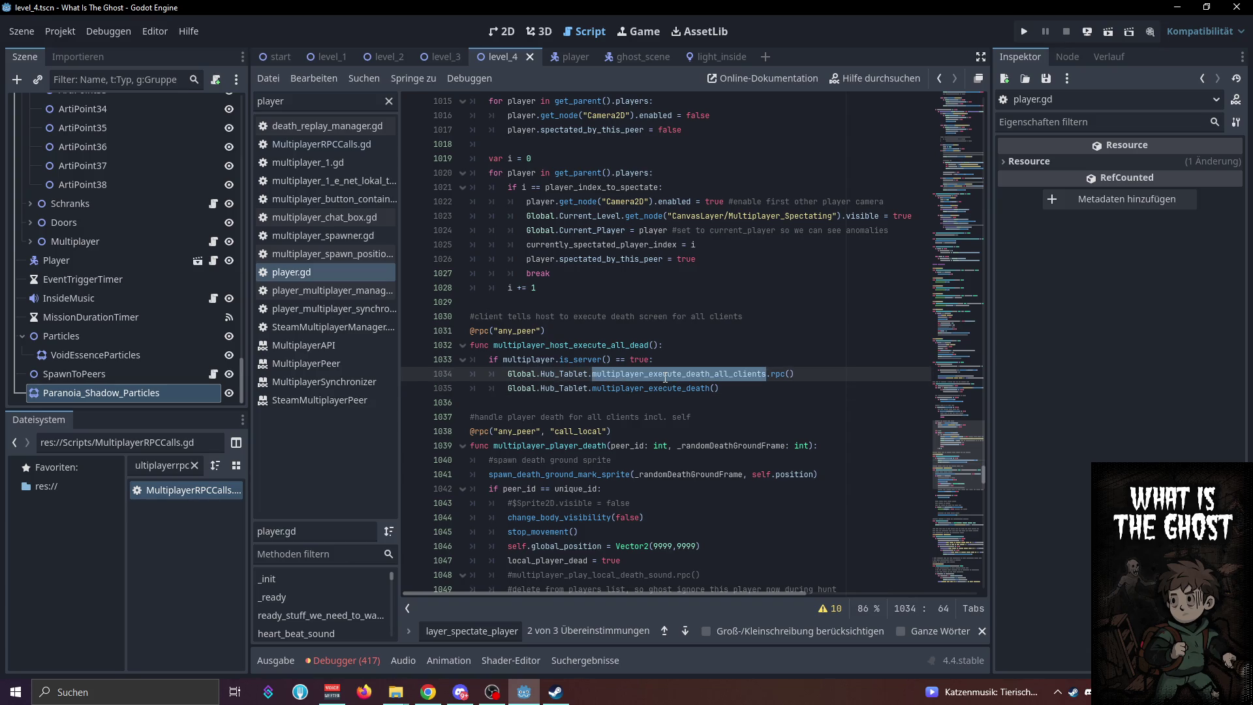
pyautogui.hotkey('ctrl', 'shift', 'f')
pyautogui.click(636, 396)
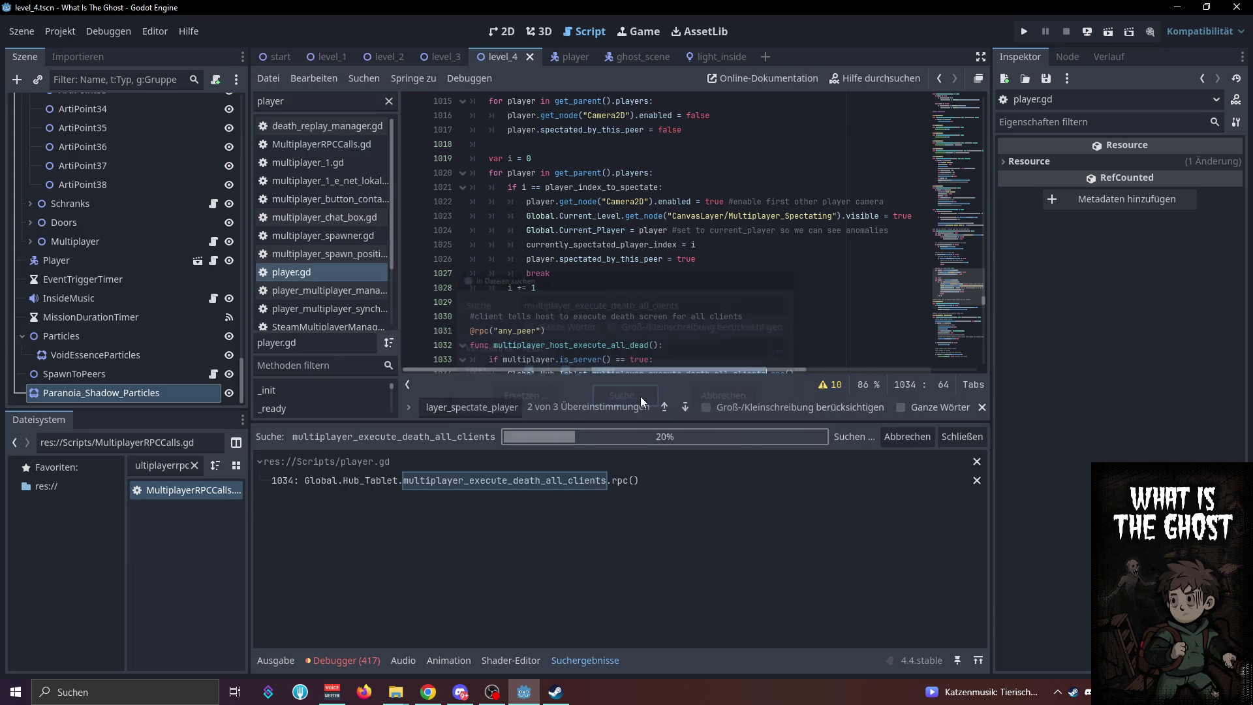
# Check both search matches, then return to the line 1034 call in player.gd
pyautogui.click(523, 485)
pyautogui.click(527, 518)
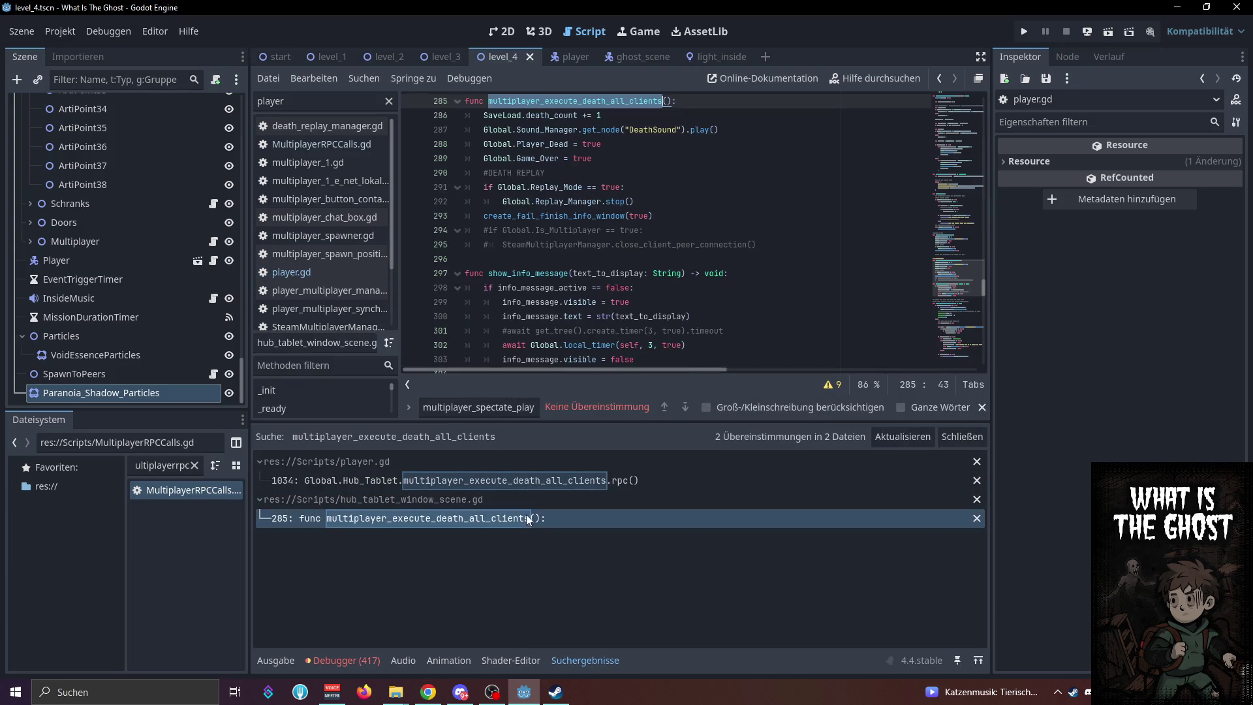
pyautogui.click(530, 480)
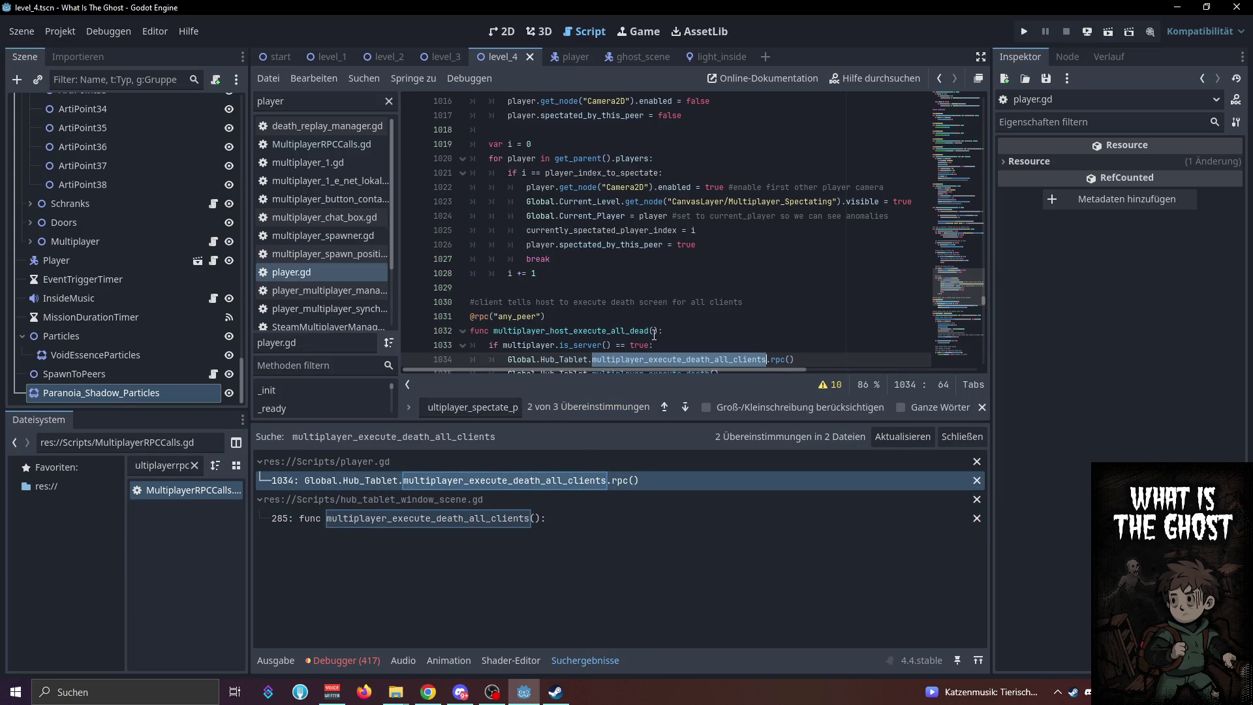
pyautogui.scroll(-2, 654, 334)
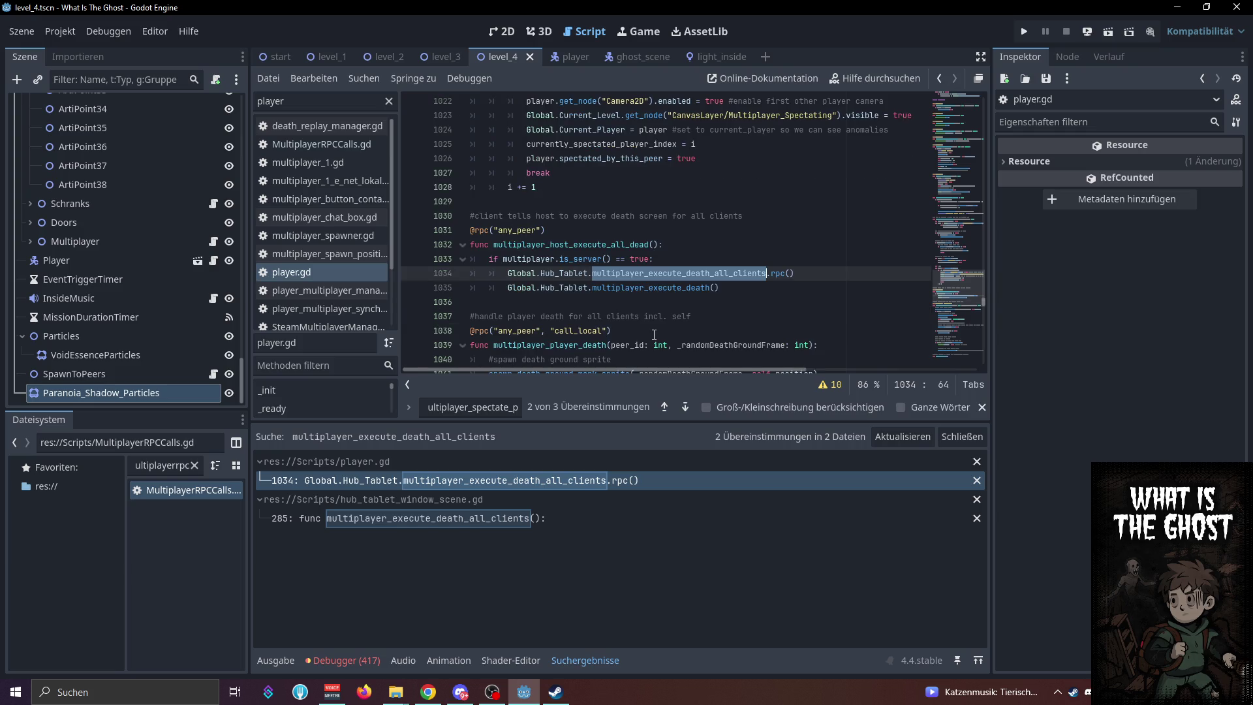
pyautogui.scroll(-5, 653, 335)
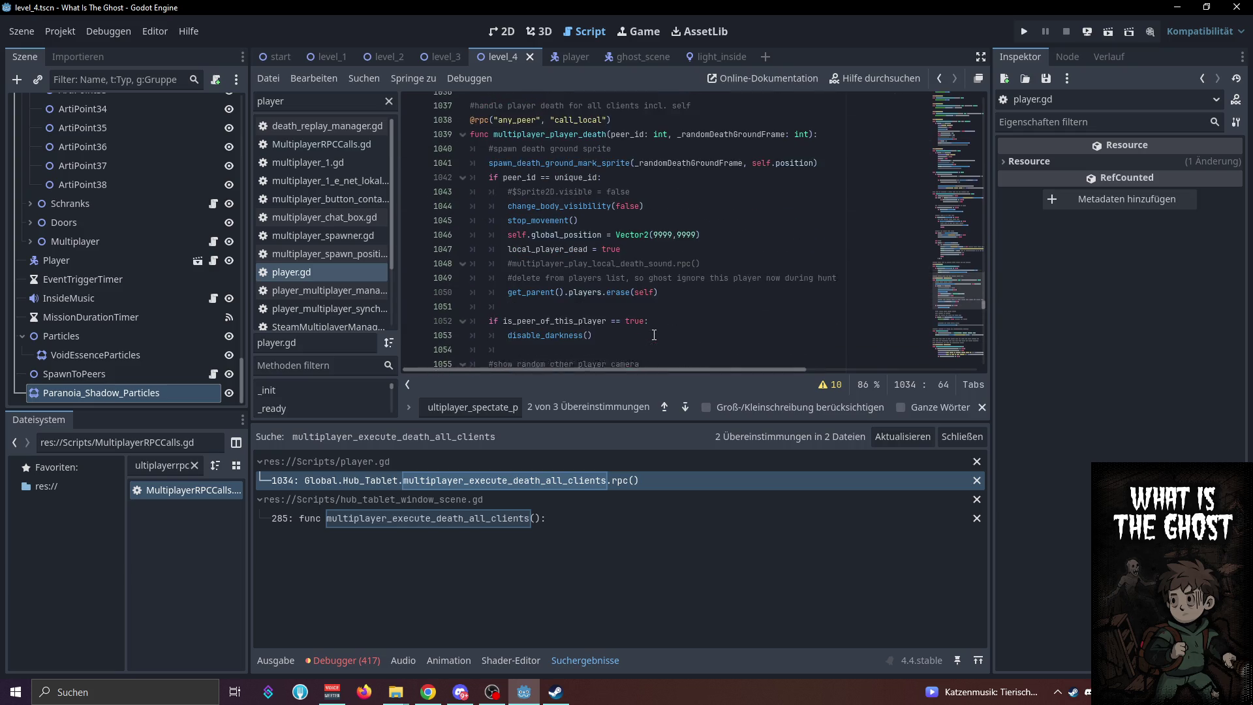
# Cycle through the multiplayer_spectate_player matches and scroll to the multiplayer_host_execute_all_dead call
pyautogui.click(498, 408)
pyautogui.press('Return')
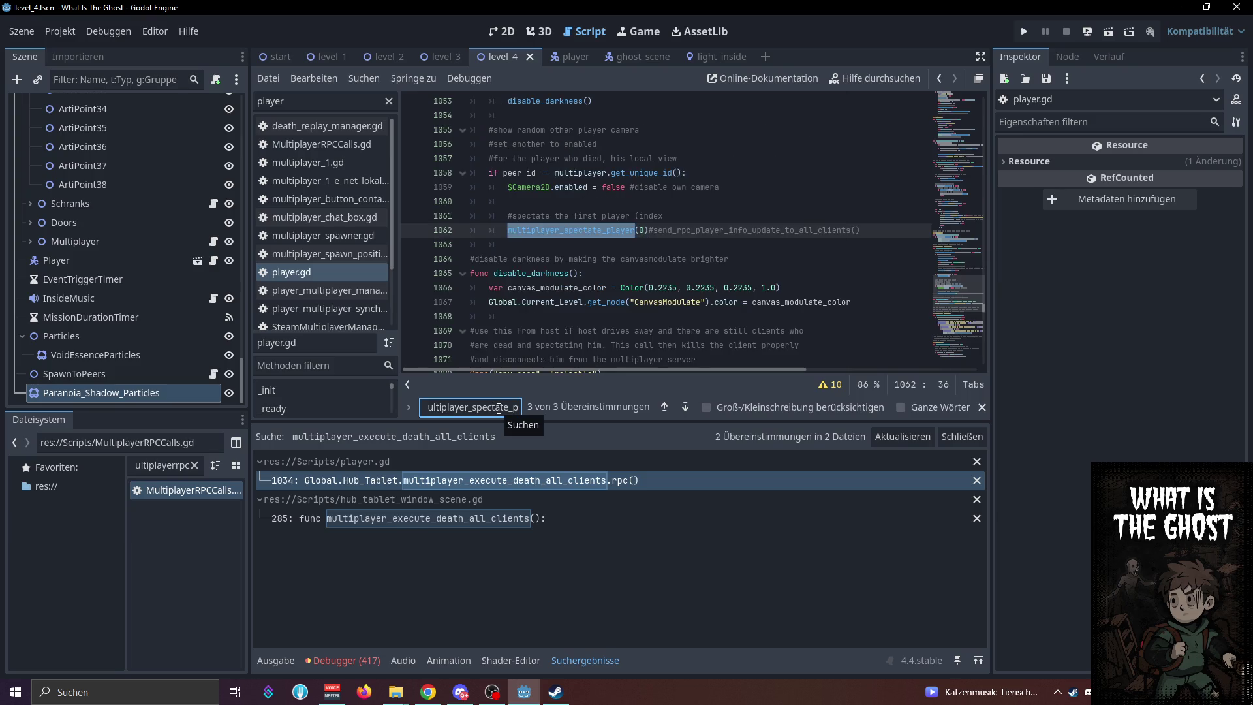
pyautogui.press('Return')
pyautogui.press('Return')
pyautogui.scroll(-5, 677, 259)
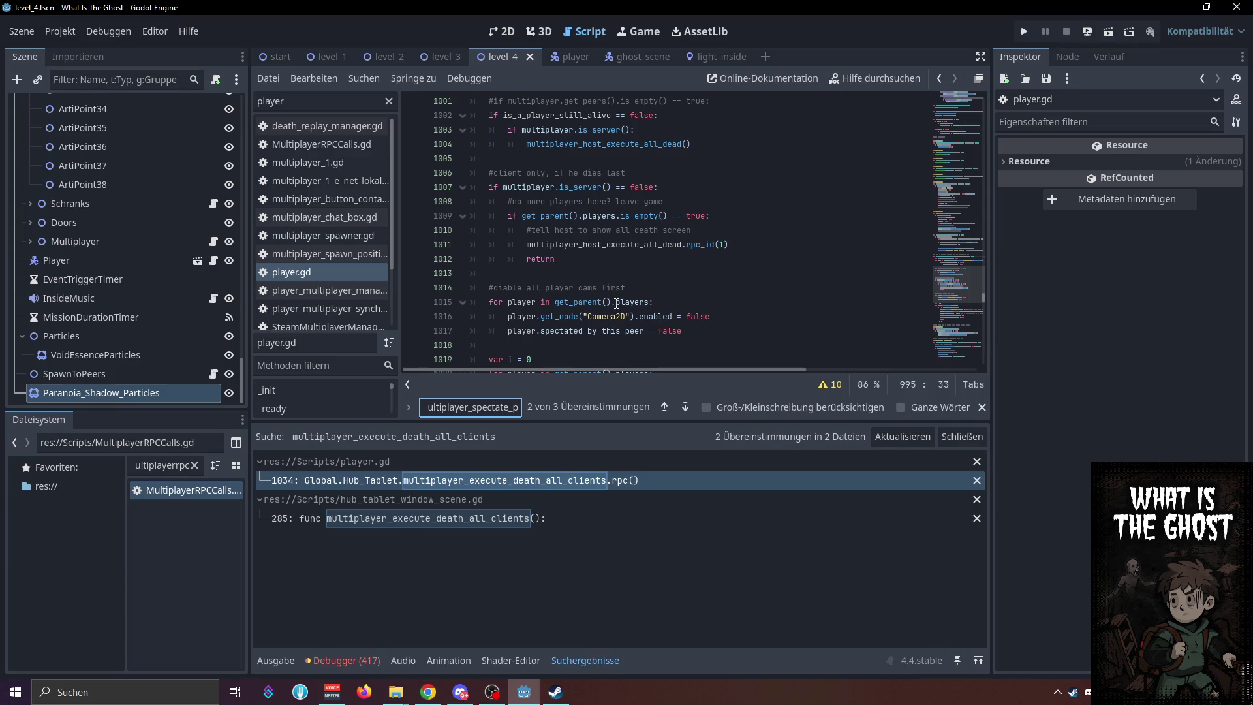
pyautogui.click(639, 245)
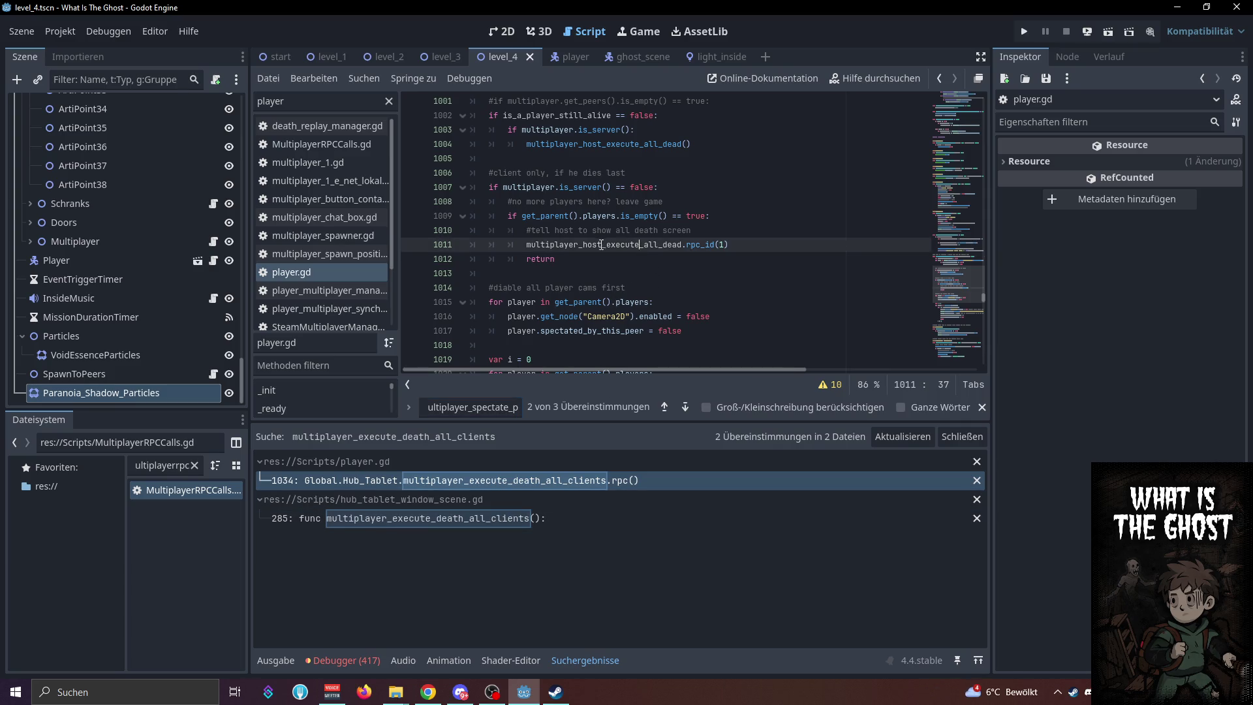
# Follow multiplayer_host_execute_all_dead to the line 285 definition in hub_tablet_window_scene.gd
pyautogui.keyDown('ctrl'); pyautogui.click(602, 245); pyautogui.keyUp('ctrl')
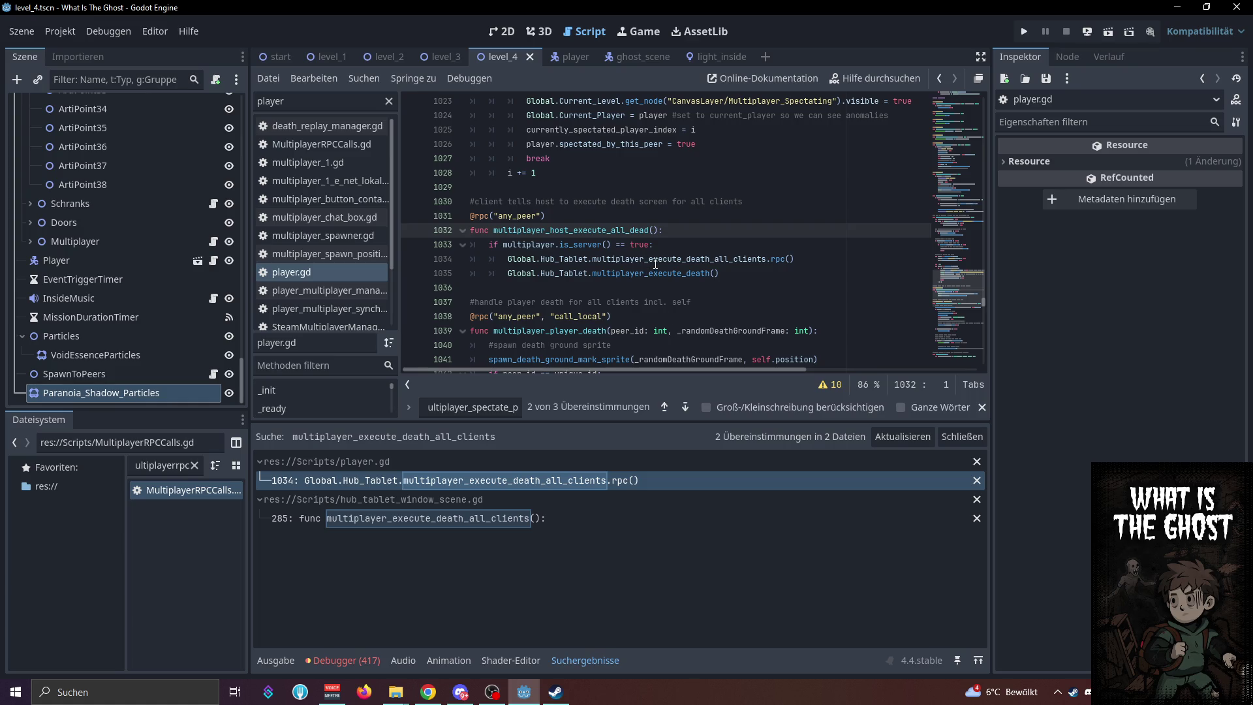
pyautogui.click(550, 480)
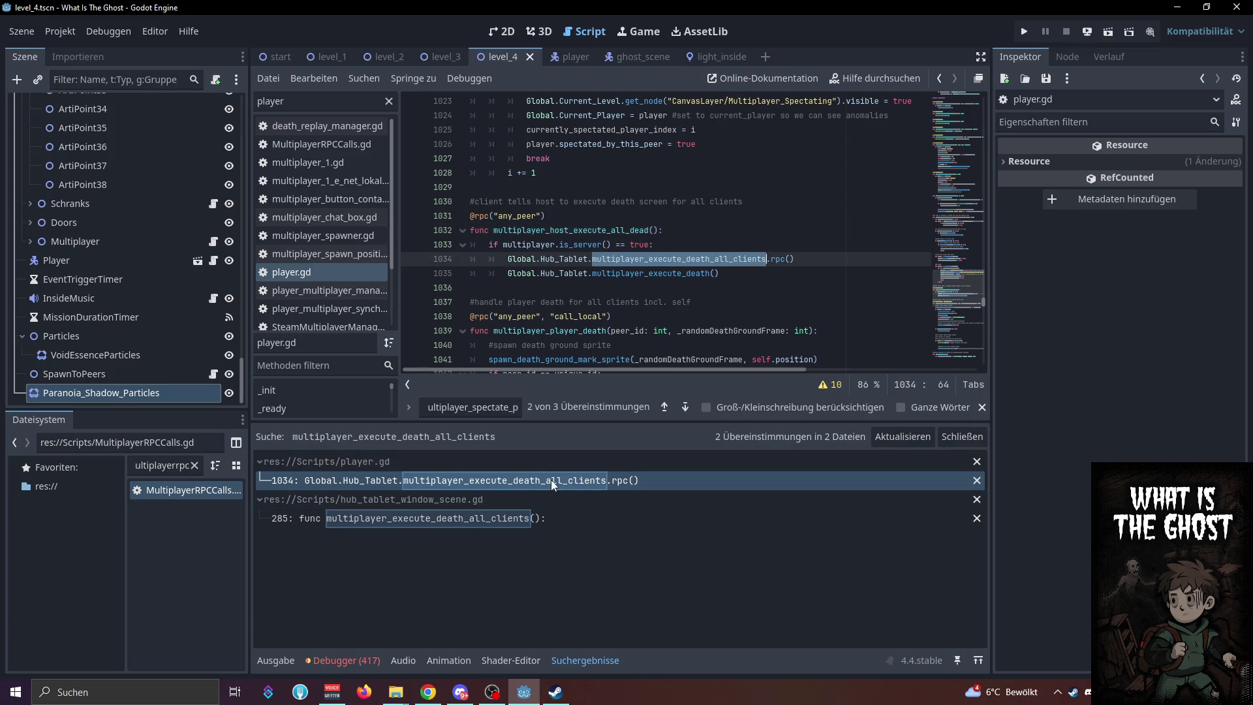
pyautogui.click(498, 518)
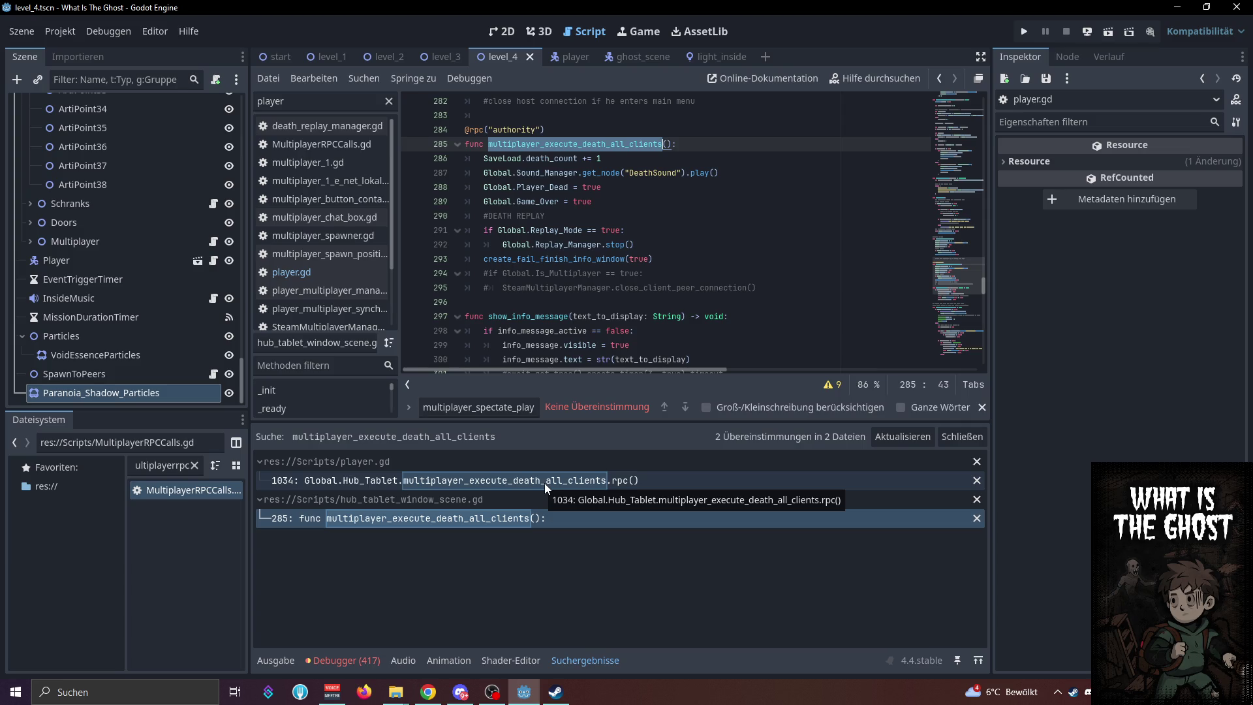
# Revisit the multiplayer_execute_death_all_clients definition and scroll through create_fail_finish_info_window
pyautogui.click(544, 483)
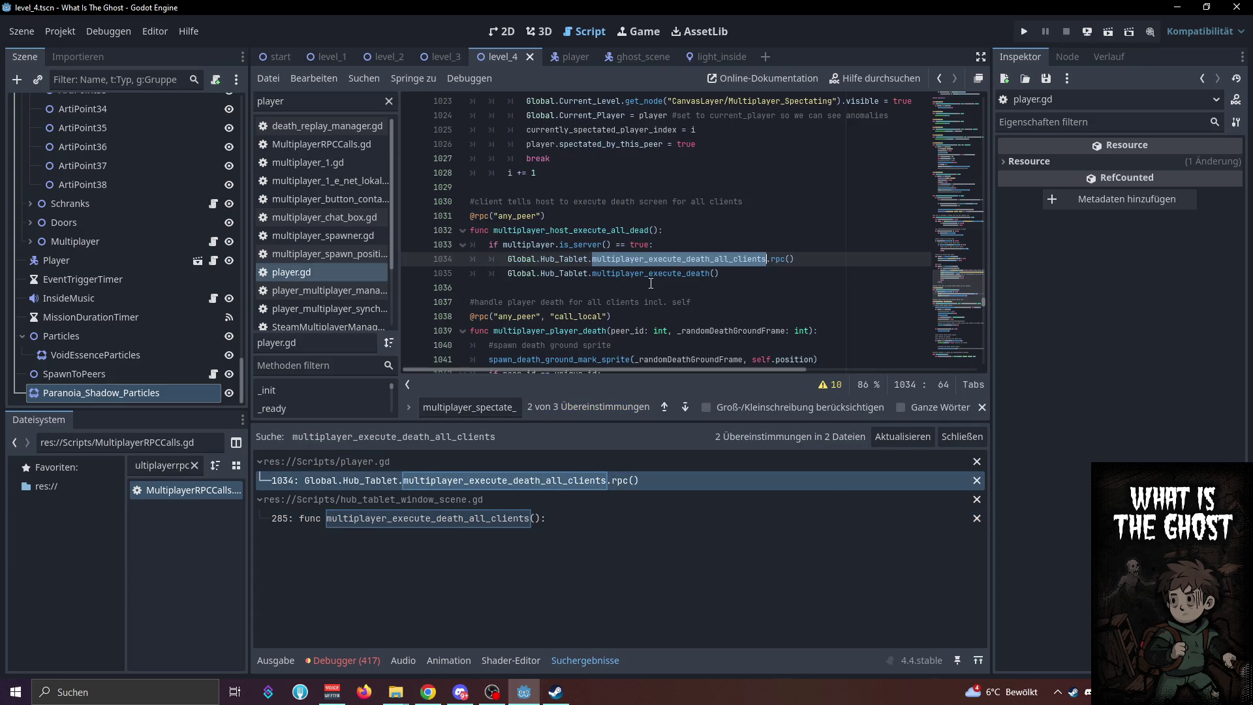
pyautogui.click(554, 518)
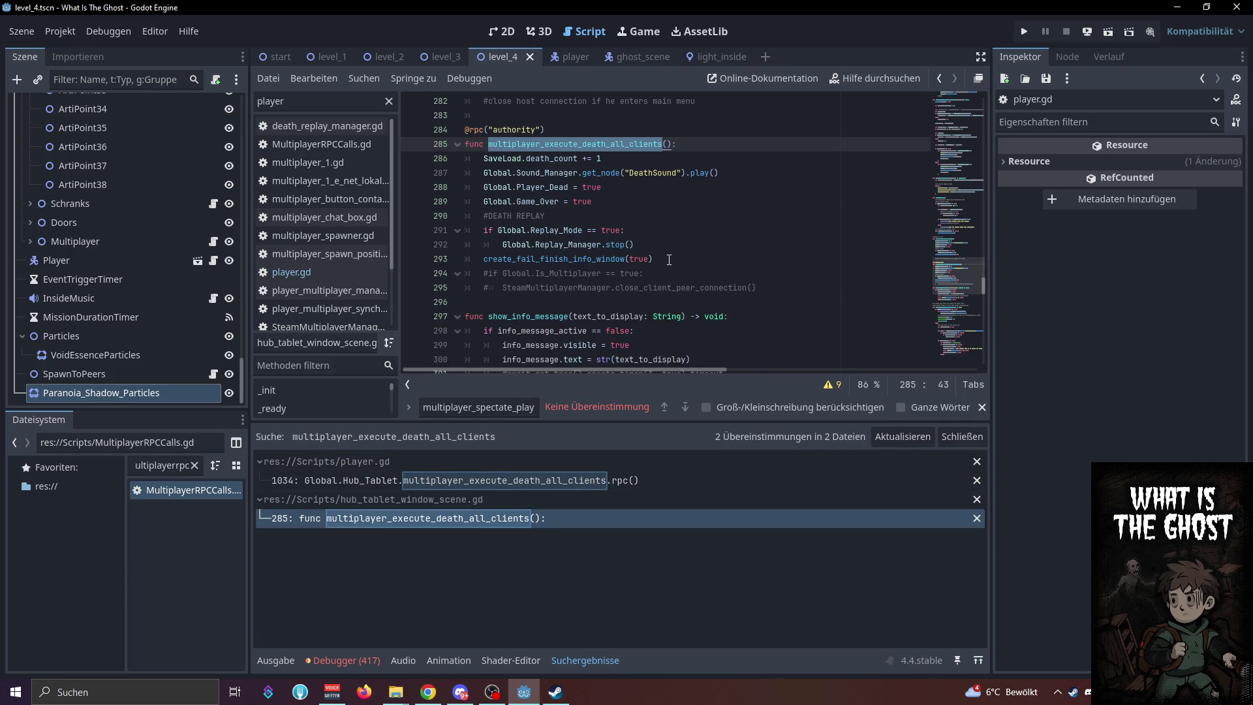
pyautogui.click(633, 251)
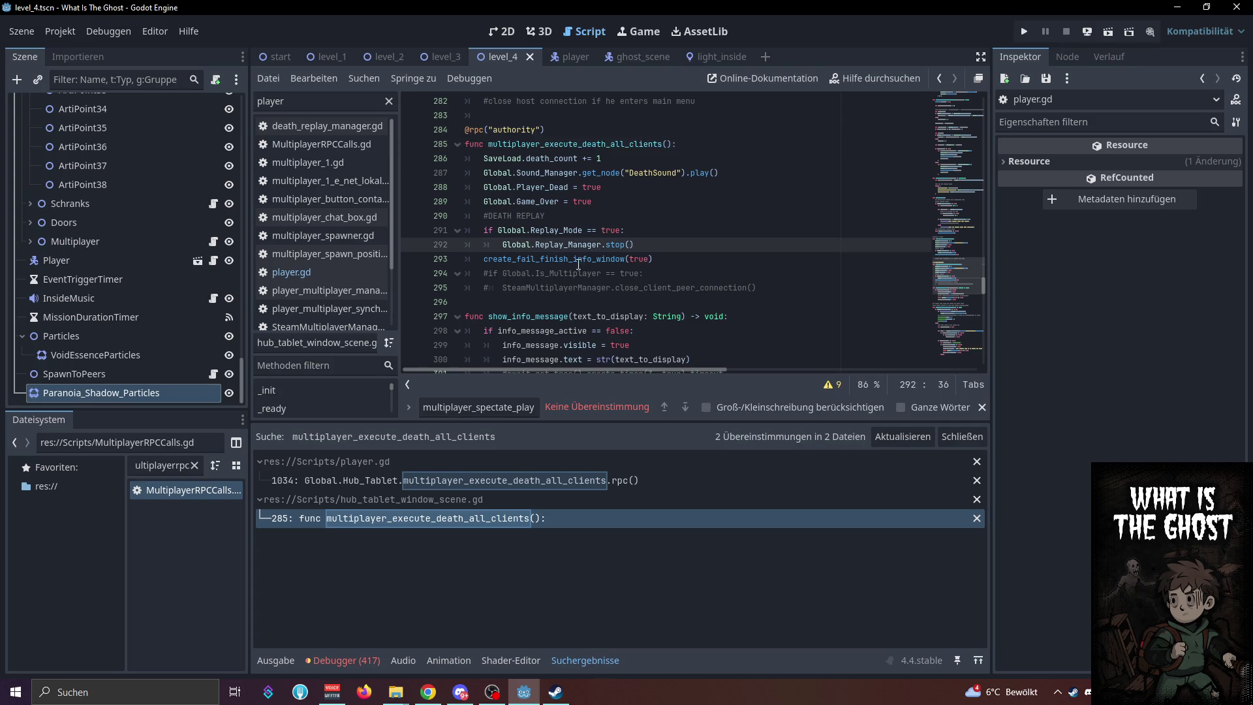
pyautogui.keyDown('ctrl'); pyautogui.click(554, 259); pyautogui.keyUp('ctrl')
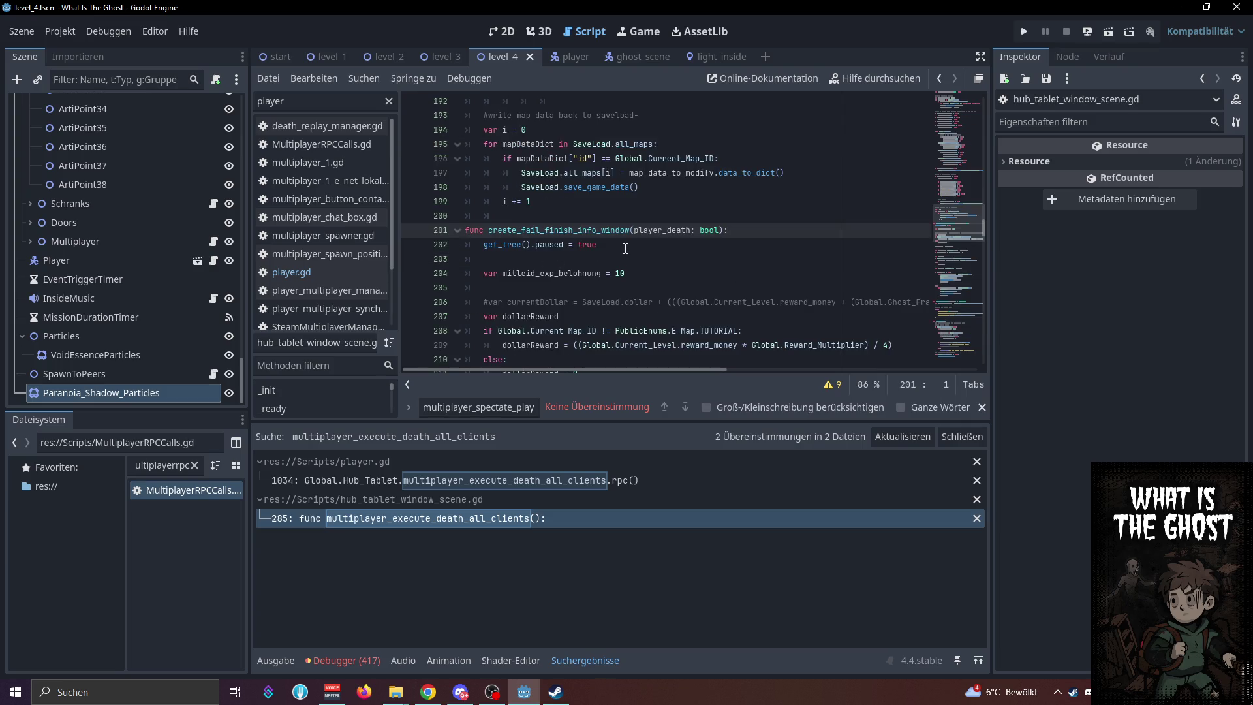
pyautogui.scroll(-1, 625, 248)
pyautogui.scroll(-11, 614, 202)
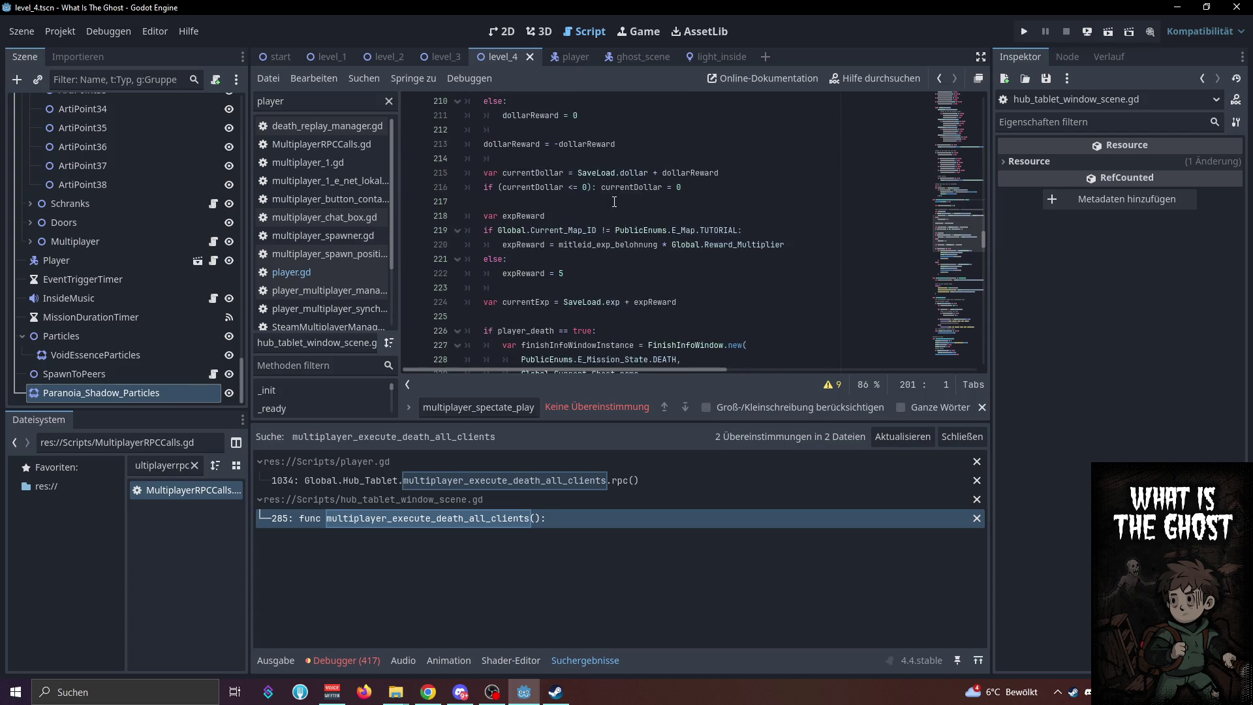
pyautogui.scroll(-7, 613, 202)
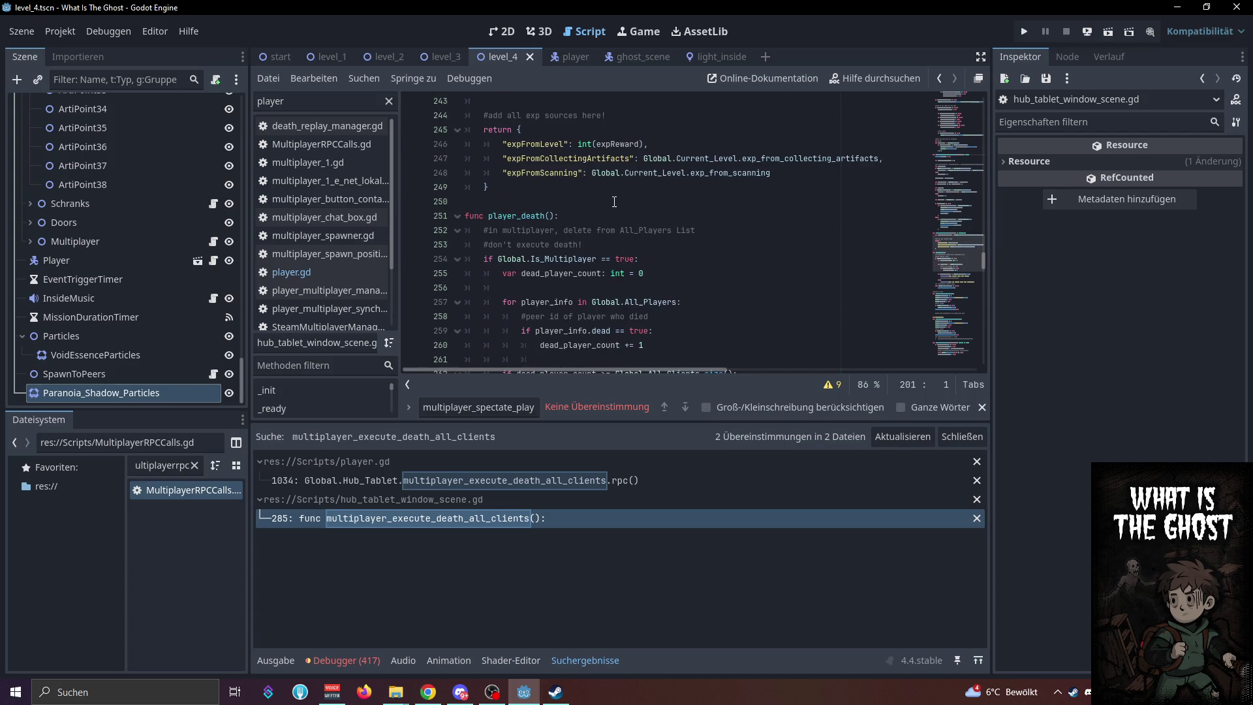
pyautogui.scroll(-2, 614, 201)
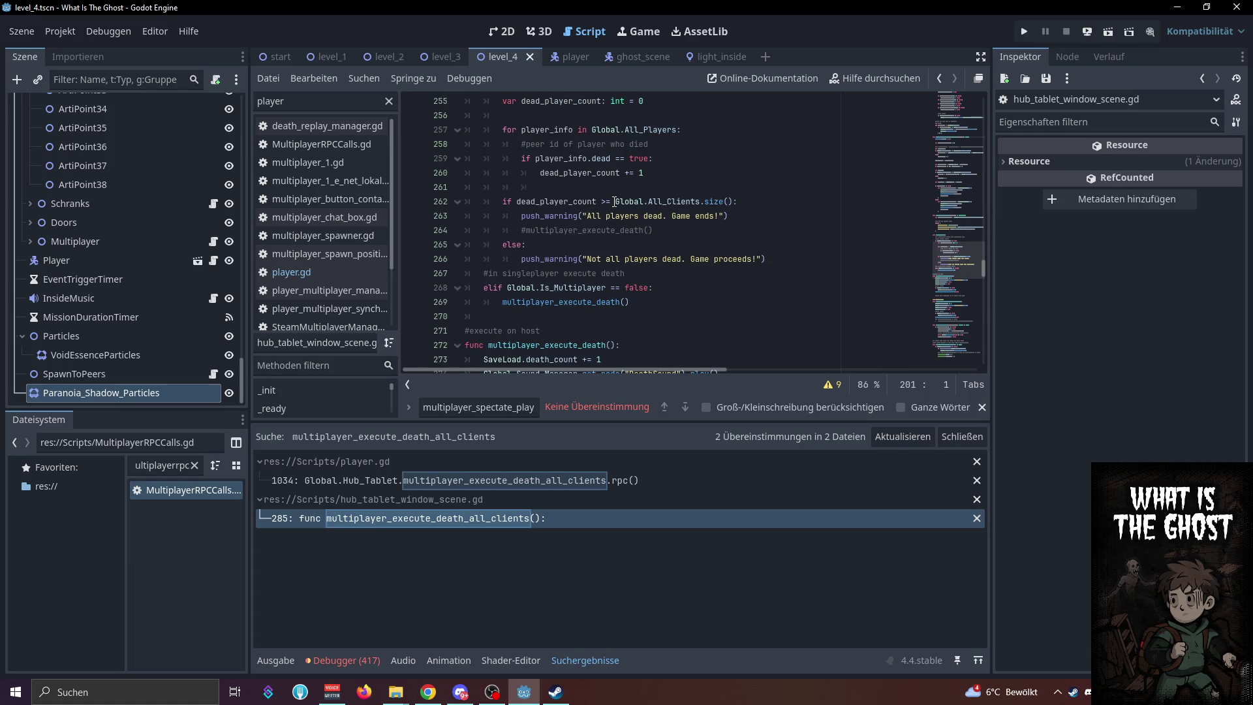
pyautogui.scroll(2, 614, 201)
# Return to multiplayer_host_execute_all_dead in player.gd and place the caret after the is_server check
pyautogui.press('Up')
pyautogui.press('Up')
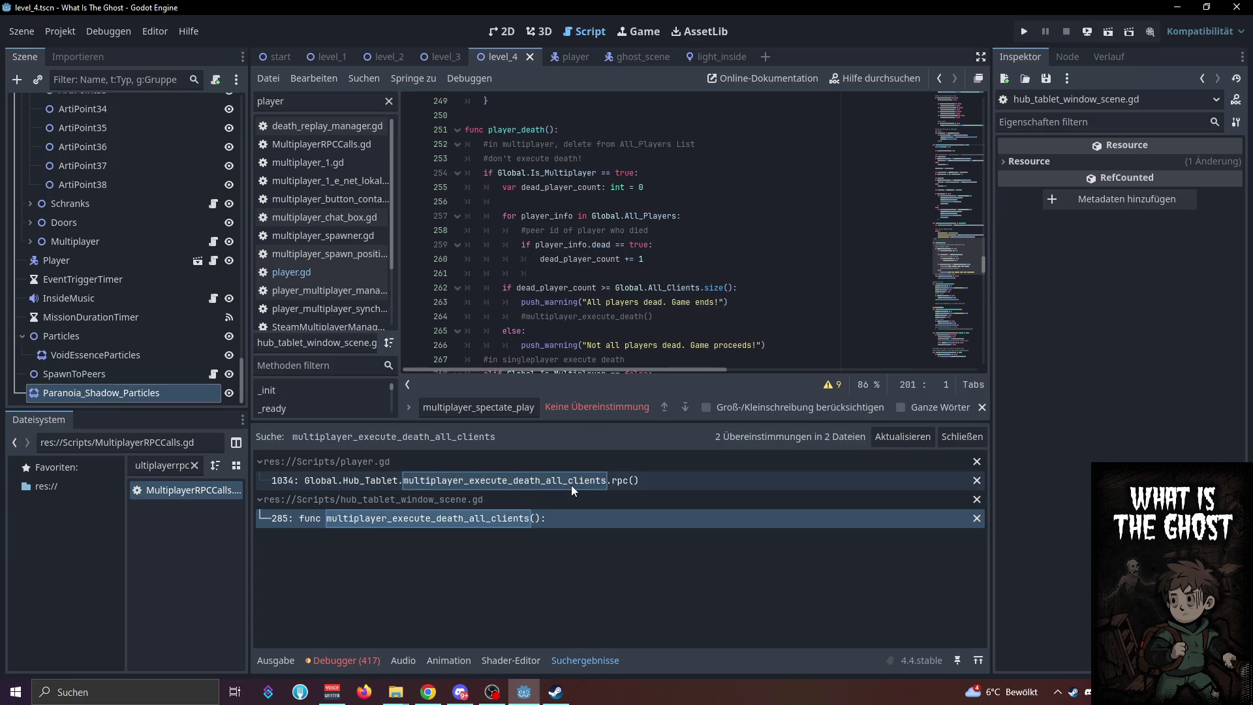
pyautogui.click(725, 237)
pyautogui.click(723, 242)
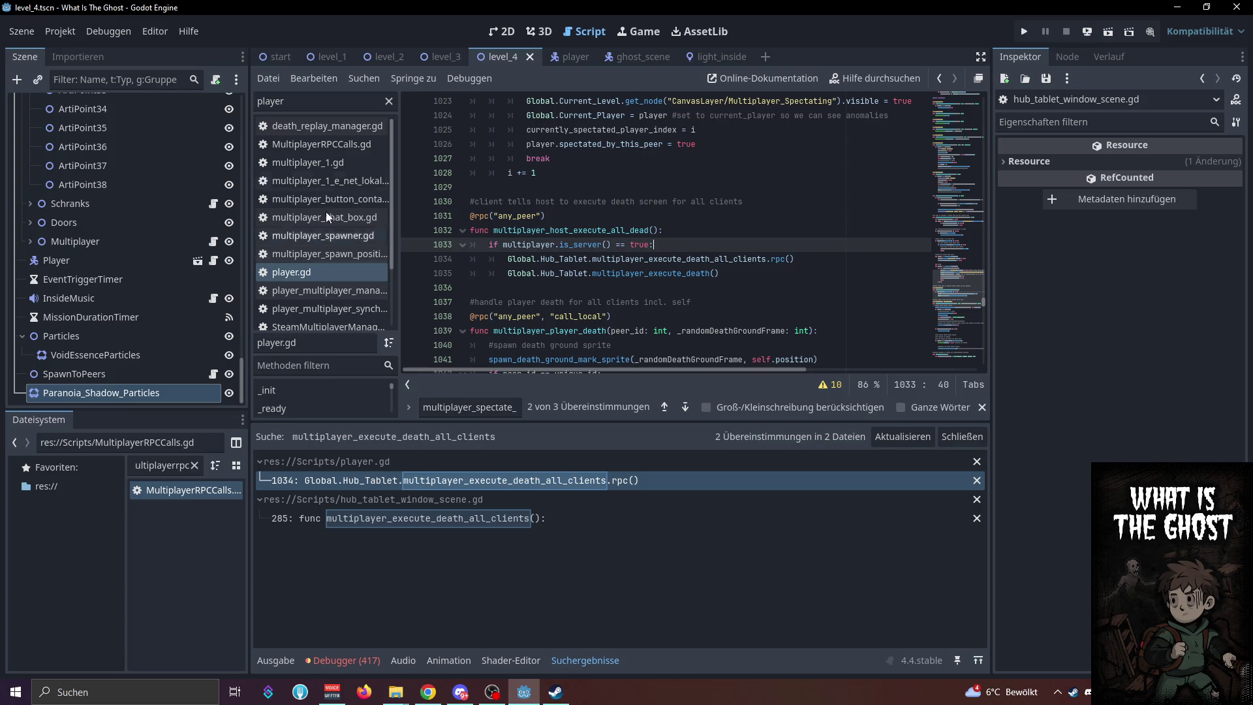
pyautogui.click(332, 59)
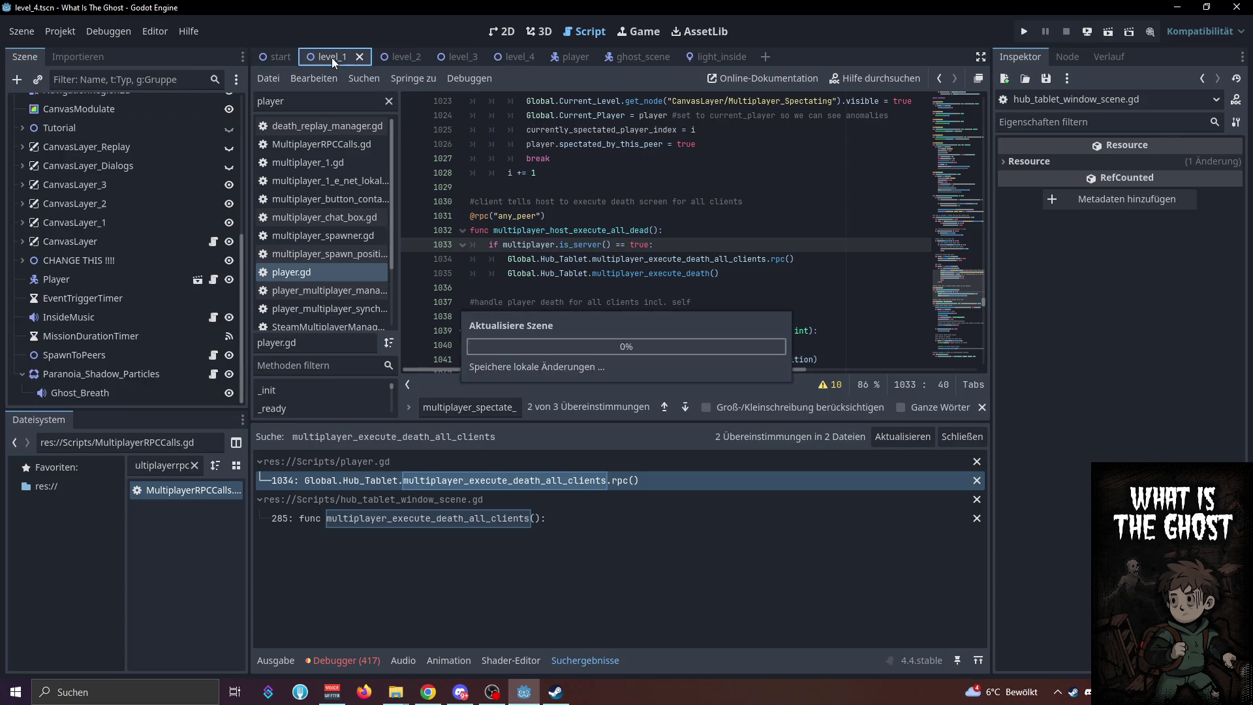
# Expand CanvasLayer in level_1, filter scripts by 'dopamin', and open dopamin_endscreen.gd
pyautogui.click(22, 242)
pyautogui.scroll(-3, 143, 278)
pyautogui.scroll(-5, 143, 279)
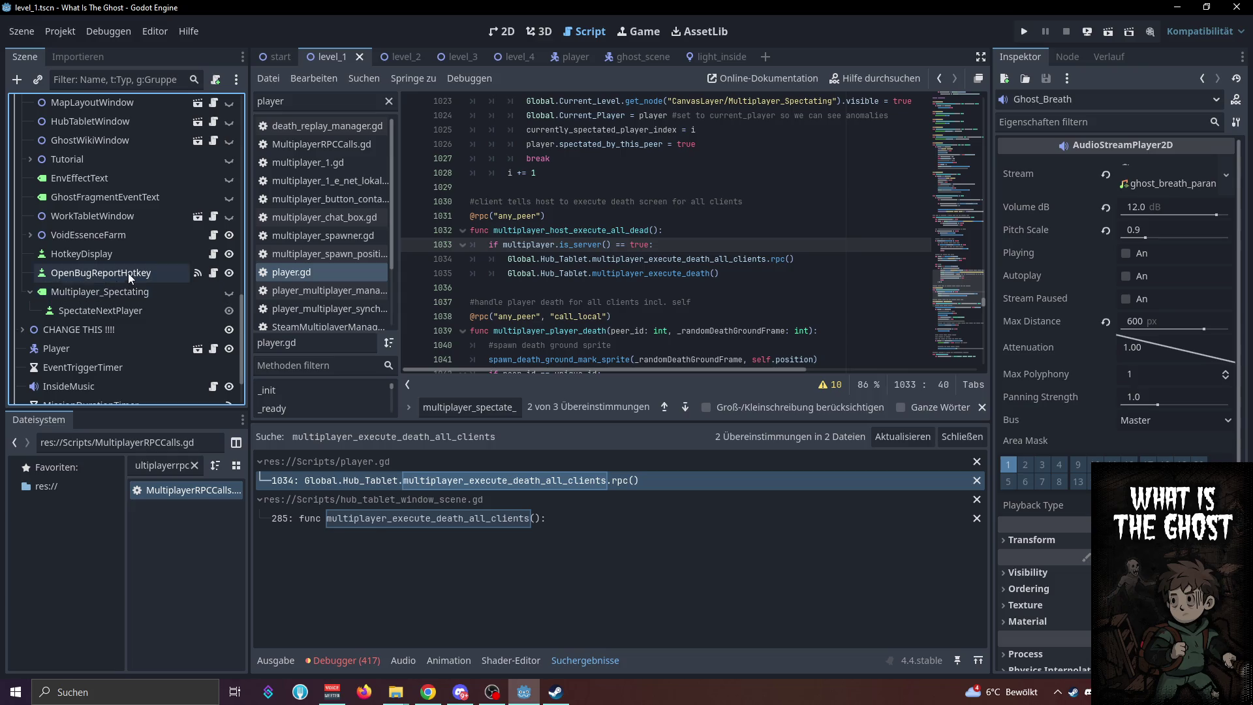
pyautogui.doubleClick(348, 106)
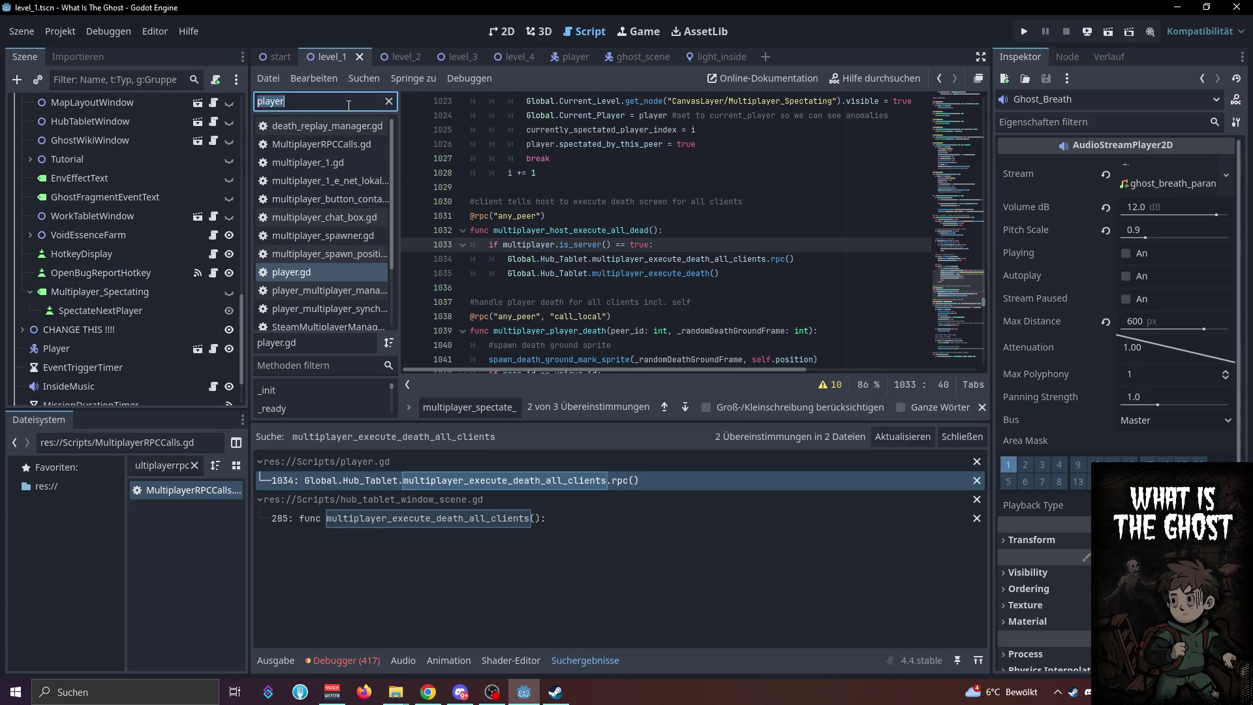
pyautogui.write('dp')
pyautogui.press('BackSpace')
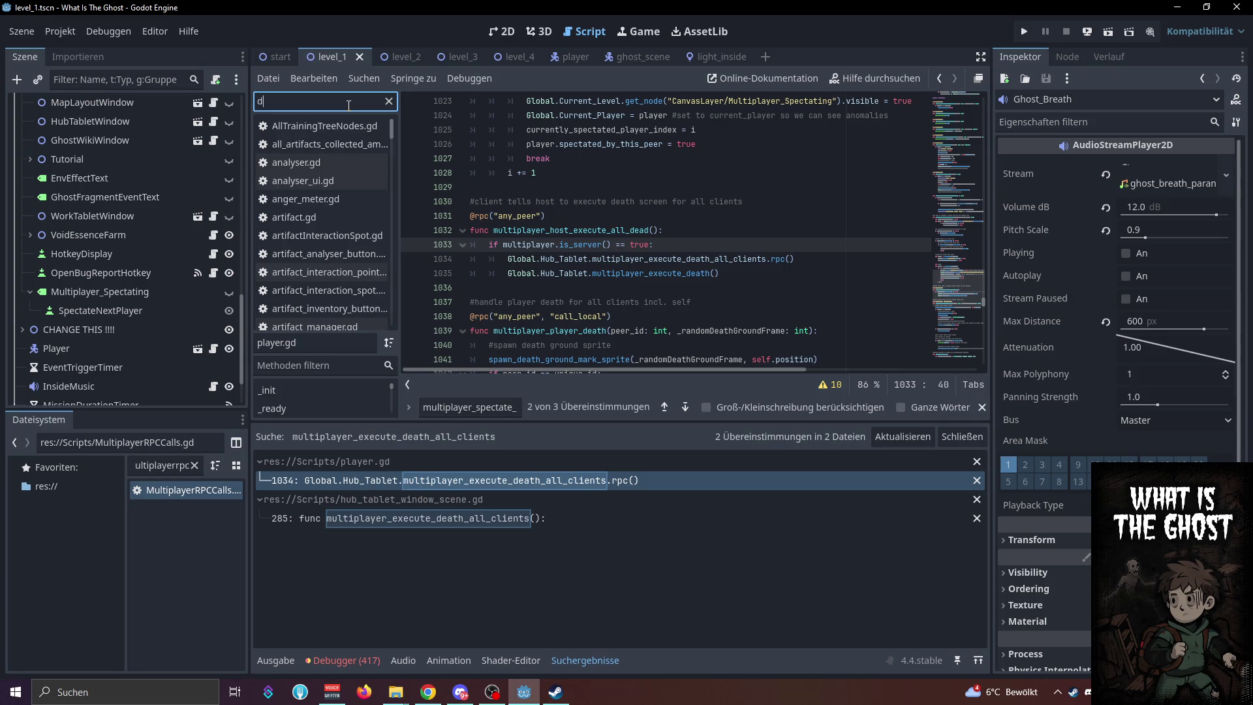
pyautogui.write('opamin')
pyautogui.click(326, 132)
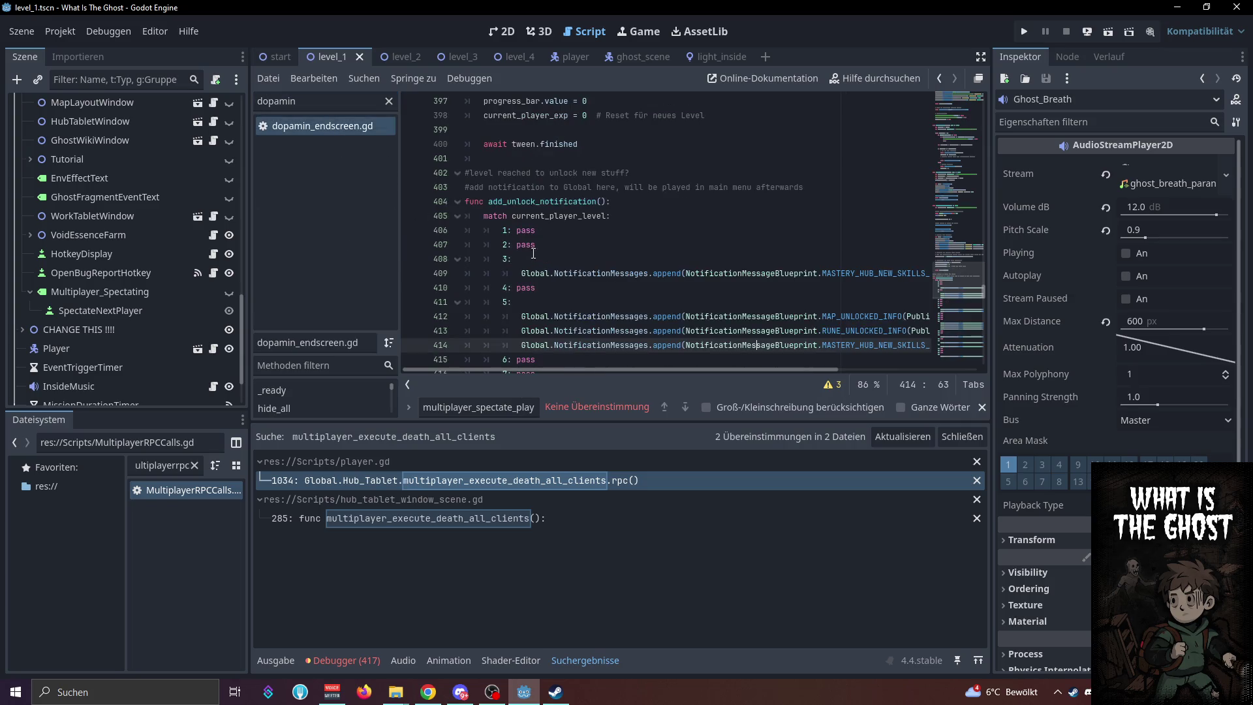
# Scroll dopamin_endscreen.gd to fade_in and place the caret after its declaration on line 44
pyautogui.scroll(20, 629, 296)
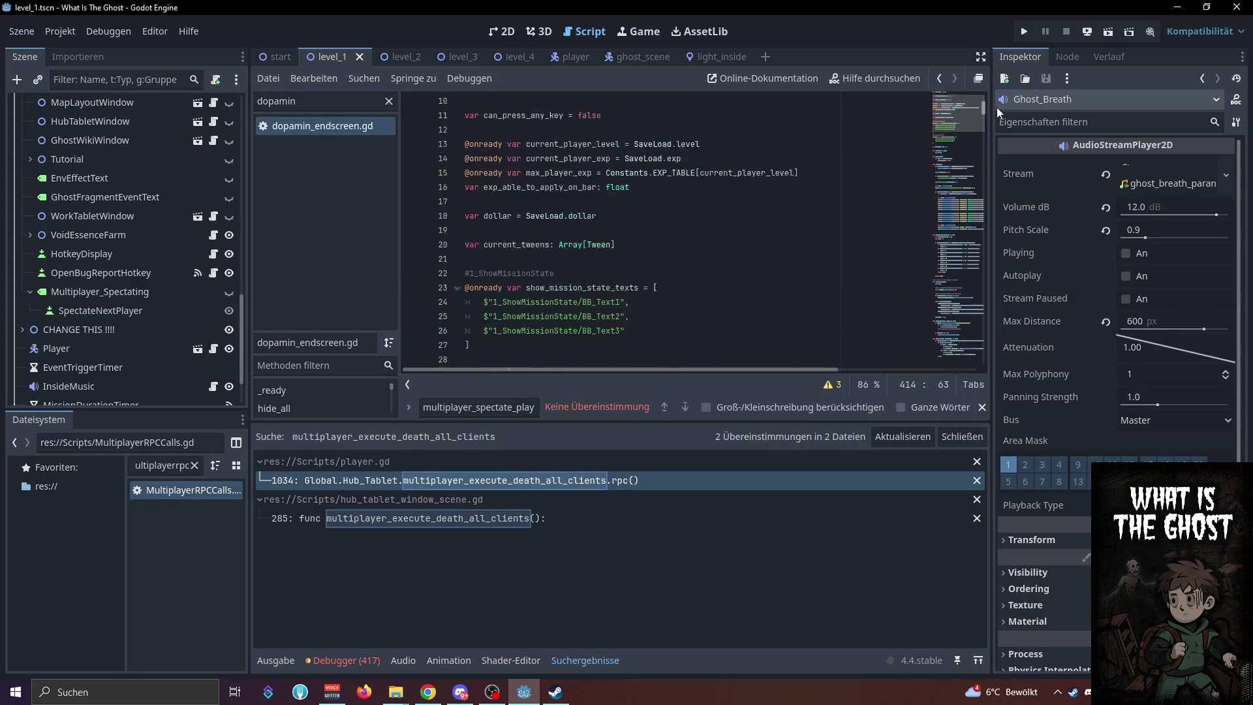
pyautogui.scroll(-12, 808, 218)
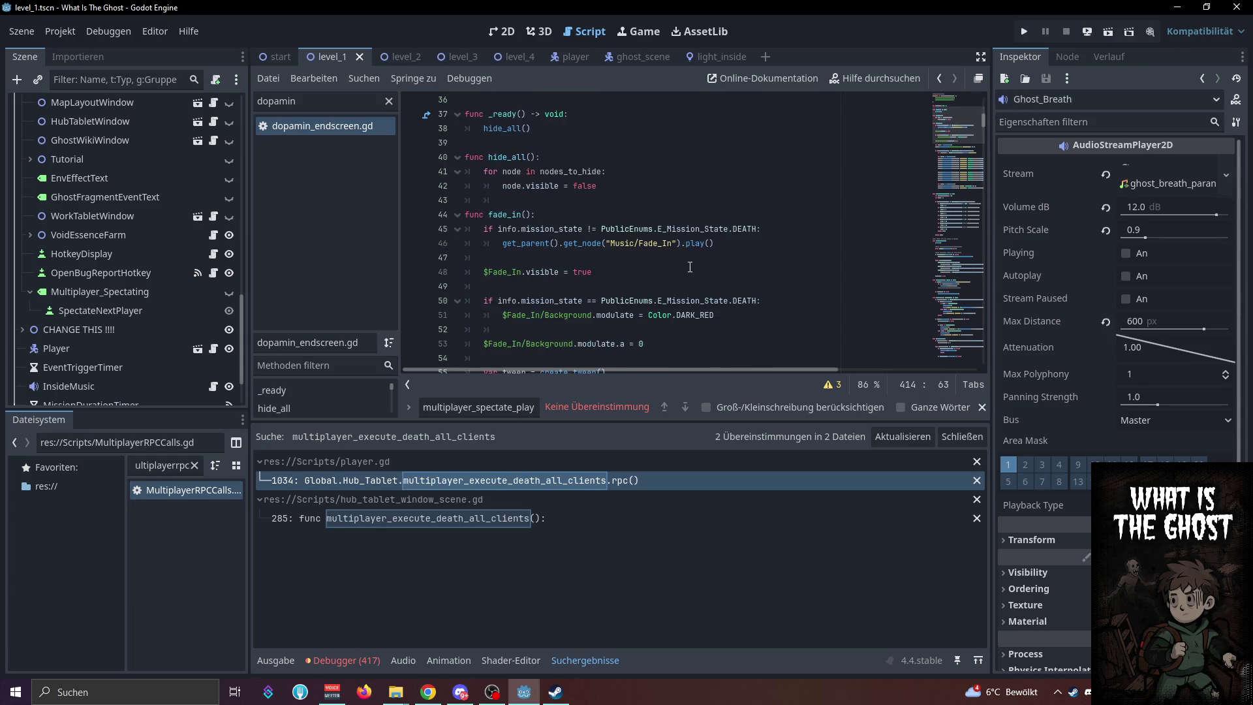
pyautogui.scroll(-1, 690, 266)
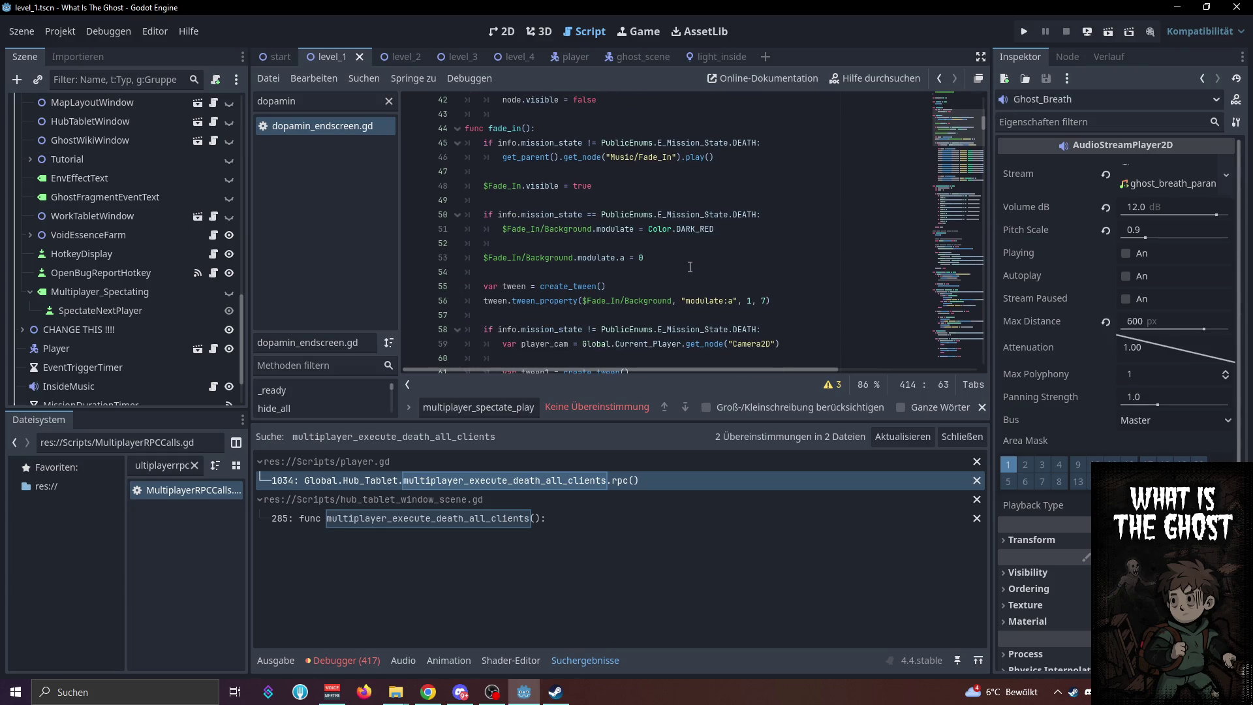
pyautogui.scroll(3, 580, 200)
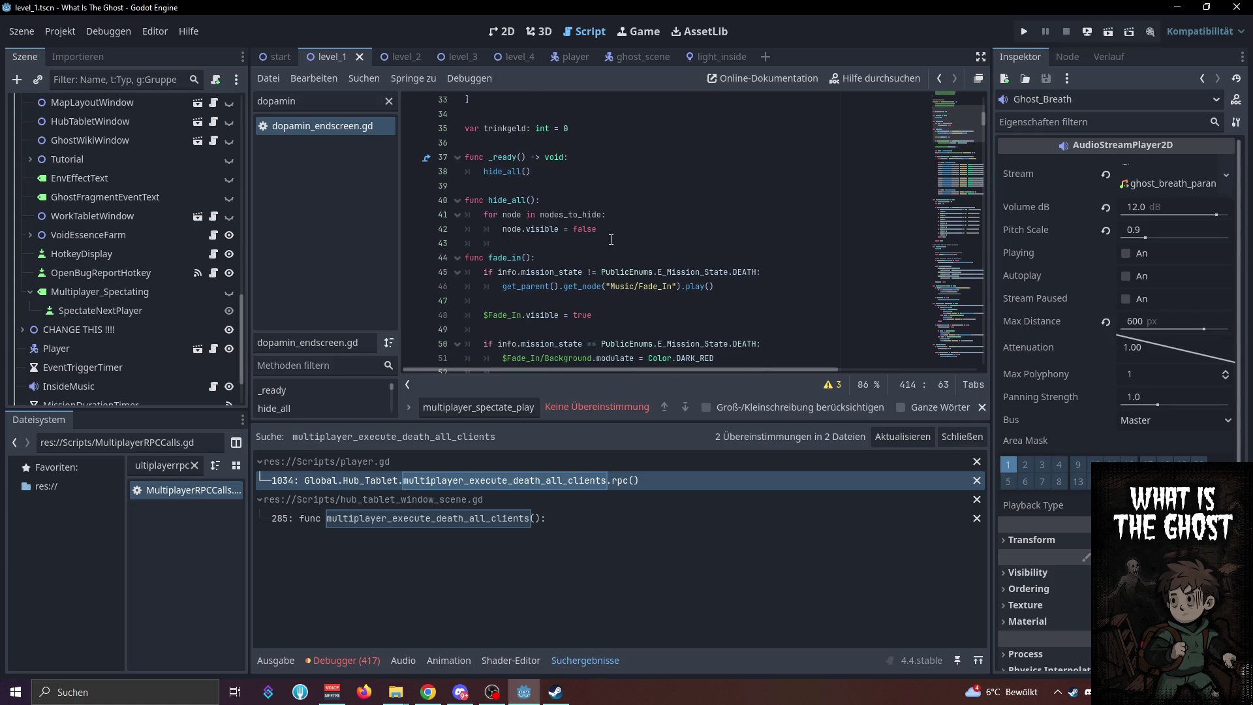
pyautogui.scroll(2, 591, 254)
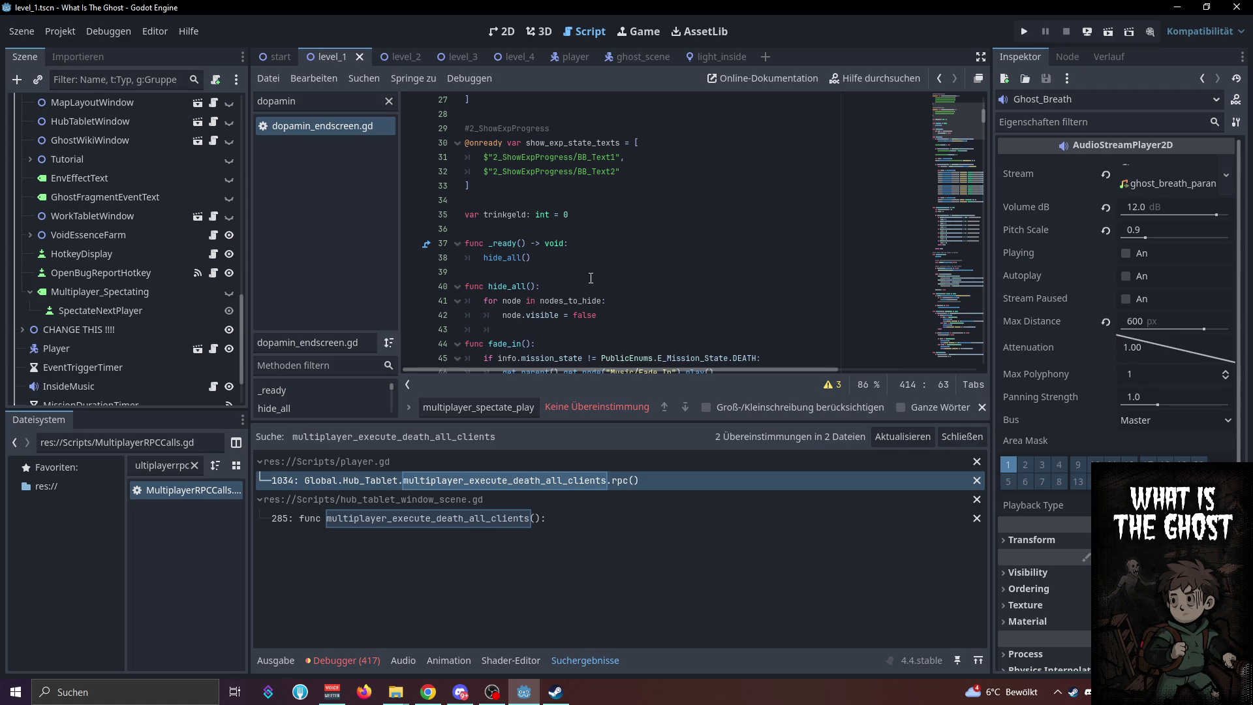
pyautogui.scroll(-2, 591, 278)
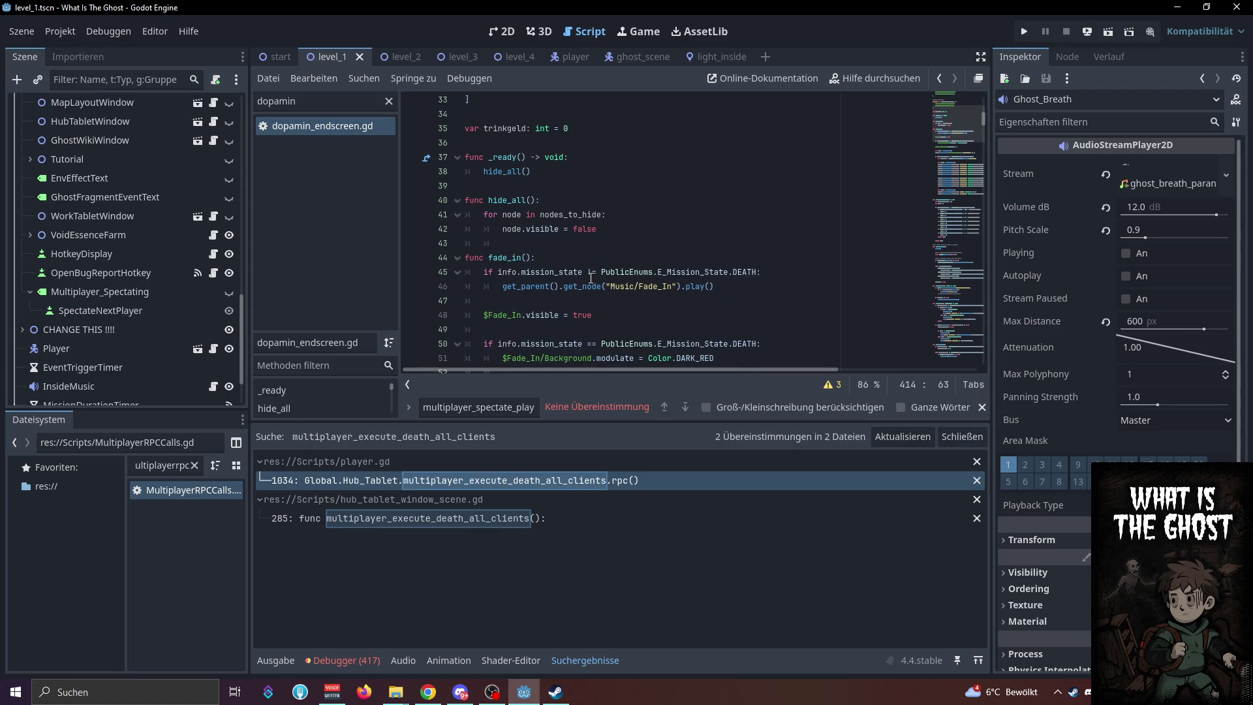
pyautogui.scroll(-1, 591, 278)
pyautogui.click(507, 215)
pyautogui.doubleClick(508, 216)
pyautogui.scroll(-3, 560, 222)
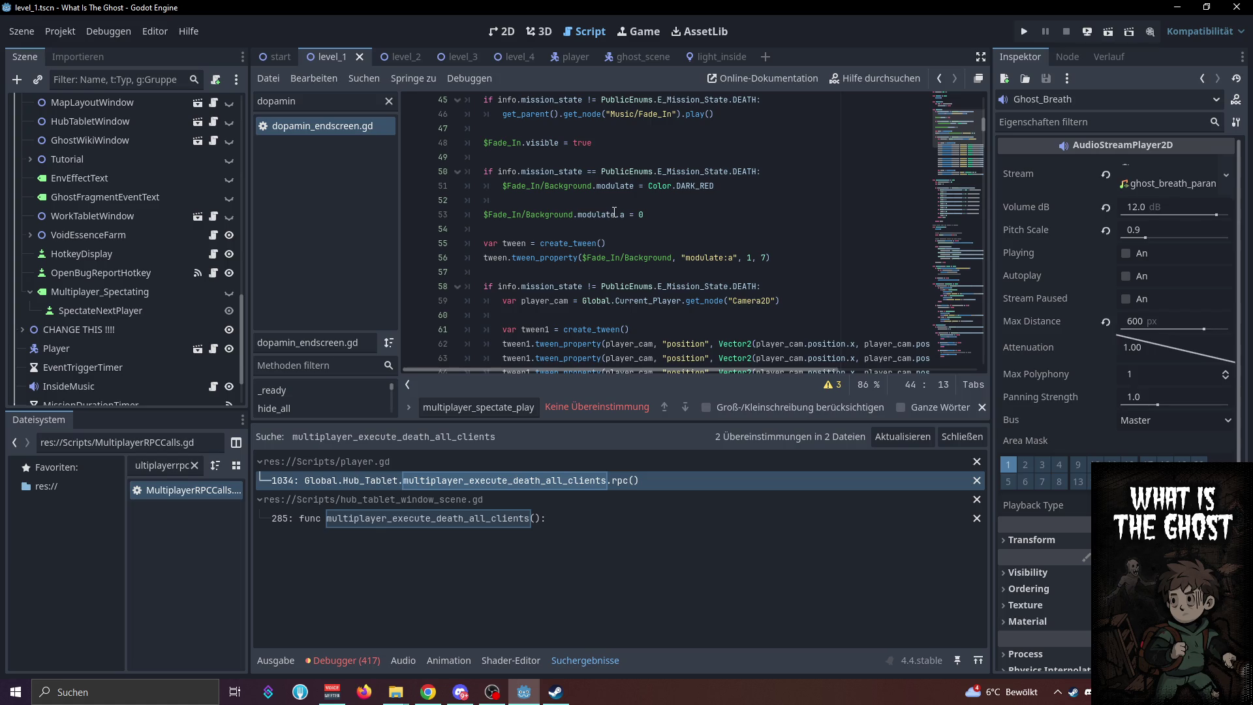
pyautogui.scroll(-2, 640, 214)
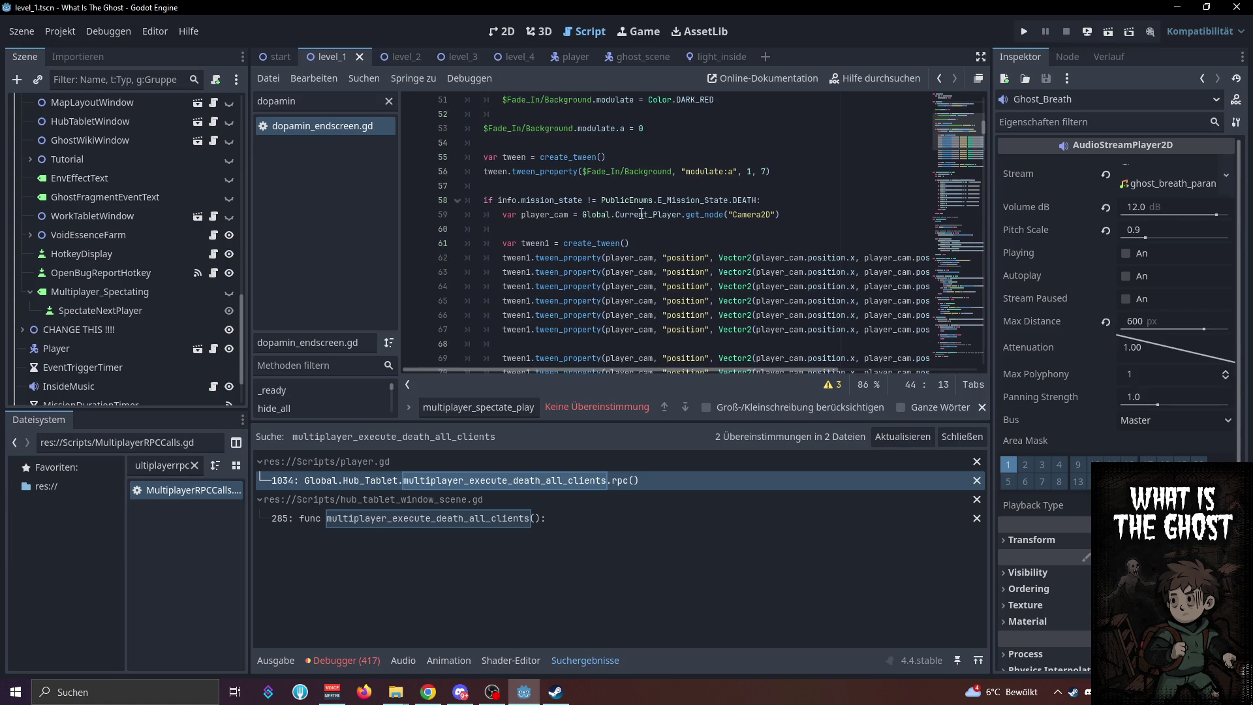
pyautogui.scroll(3, 641, 214)
pyautogui.click(581, 131)
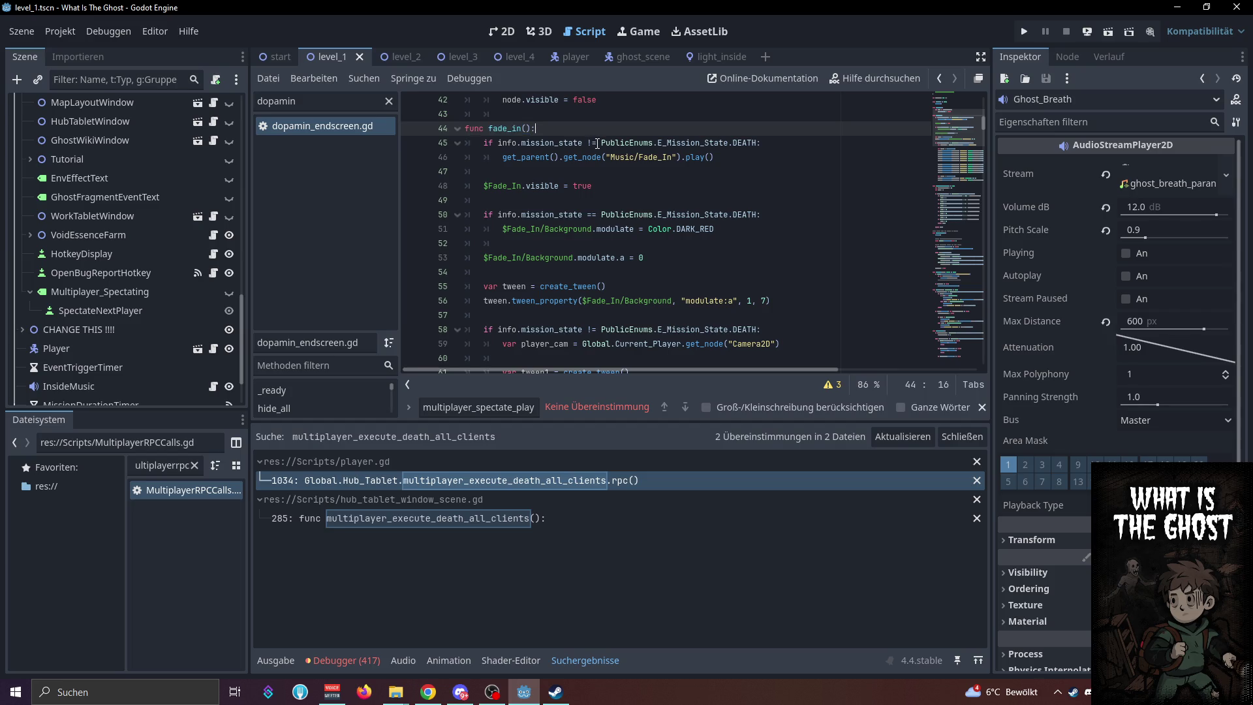
# Add print("Starting Red Screen!") as fade_in's first line, save the script, and run the project
pyautogui.press('Return')
pyautogui.write('print(')
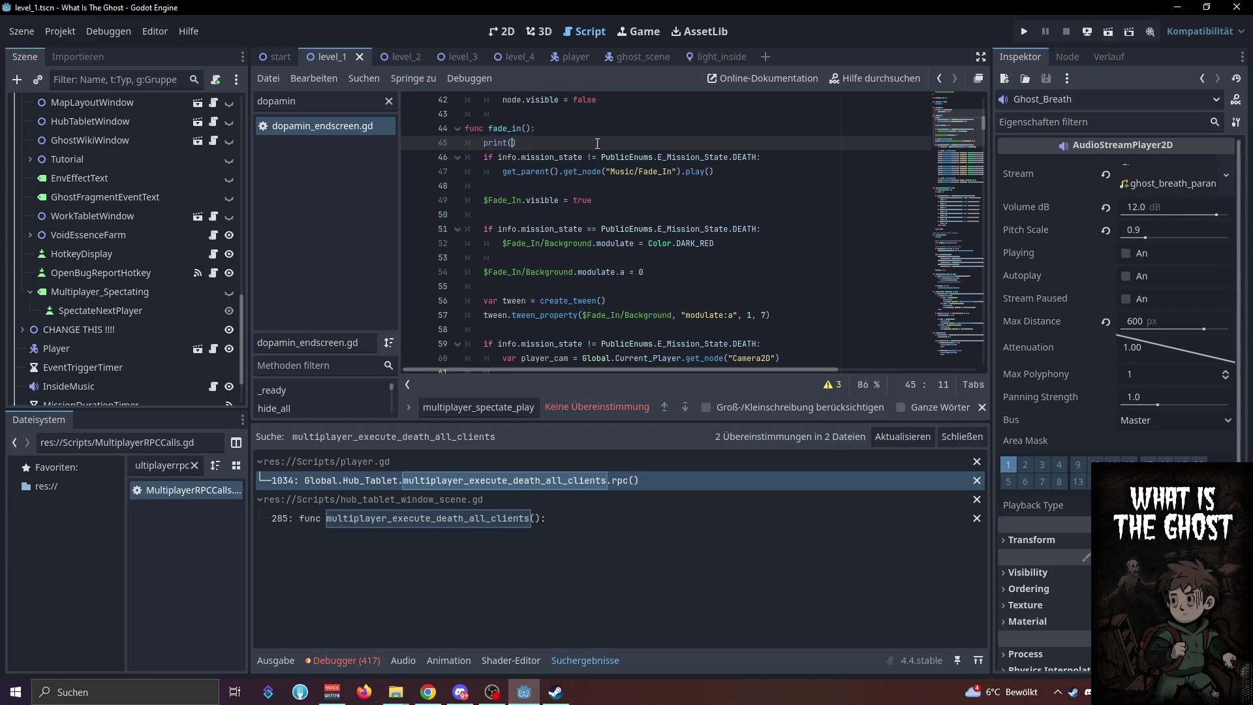
pyautogui.write('"S')
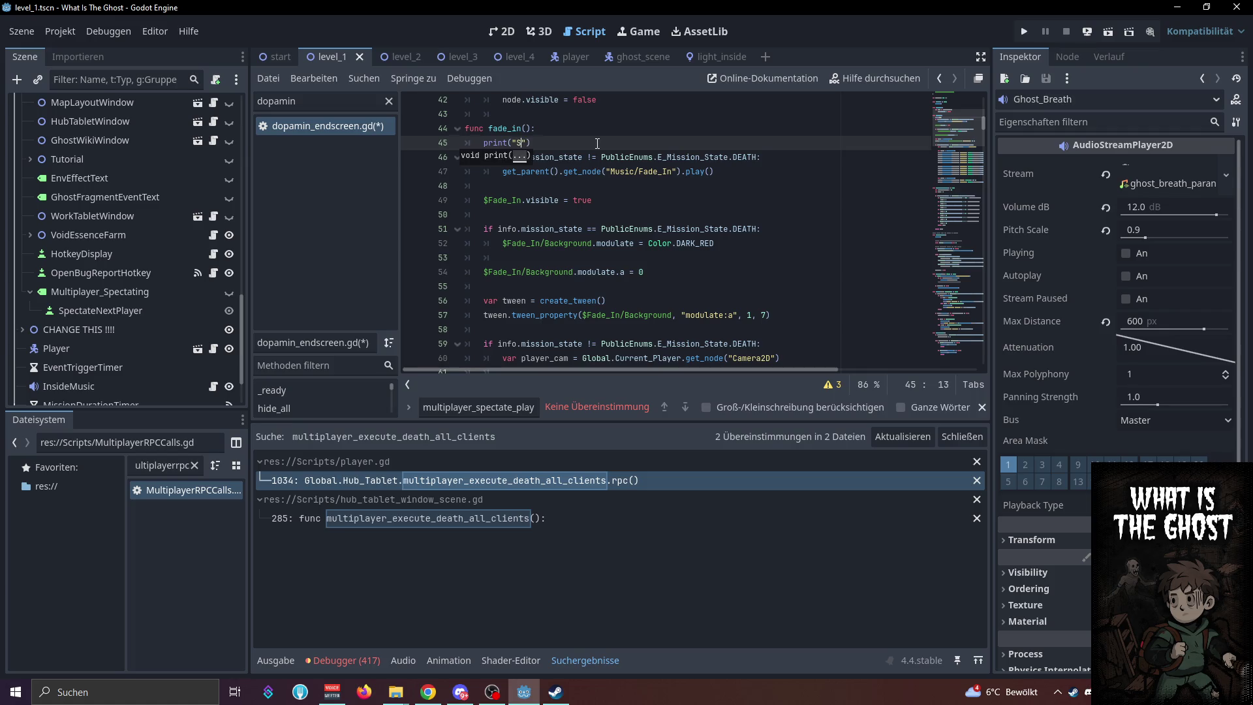
pyautogui.write('ting Red Screen!')
pyautogui.click(646, 137)
pyautogui.hotkey('ctrl', 's')
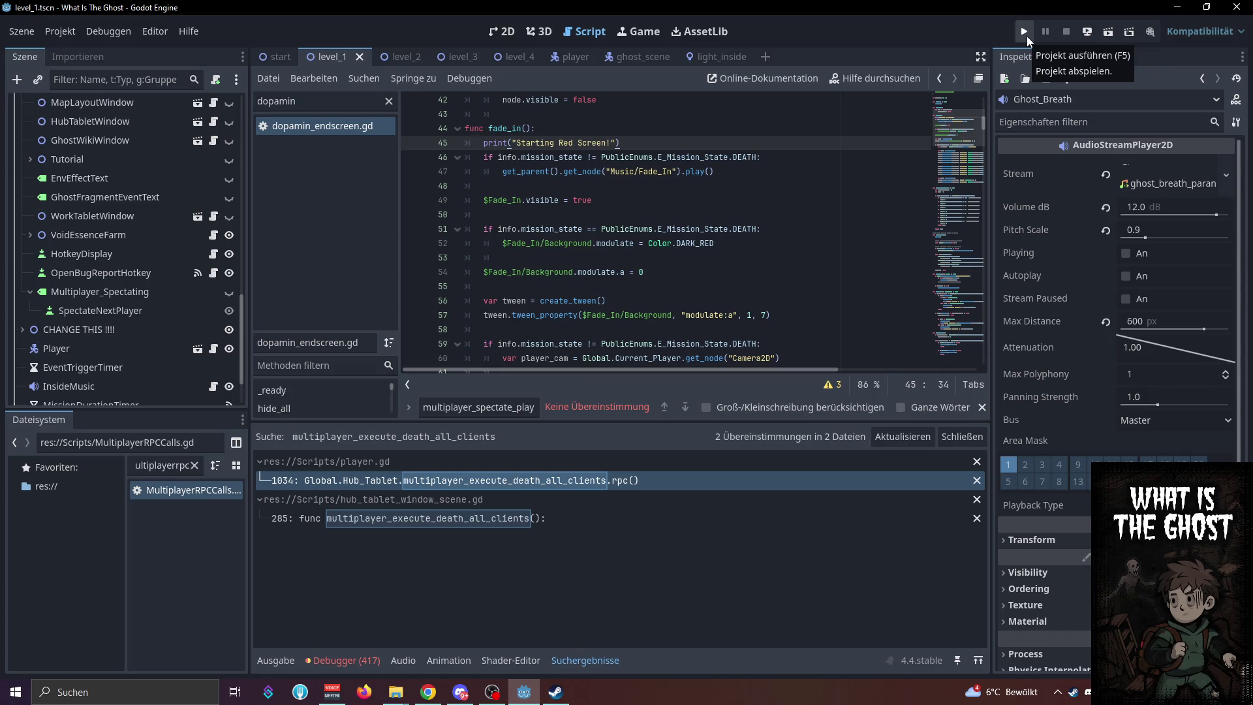
pyautogui.click(1027, 37)
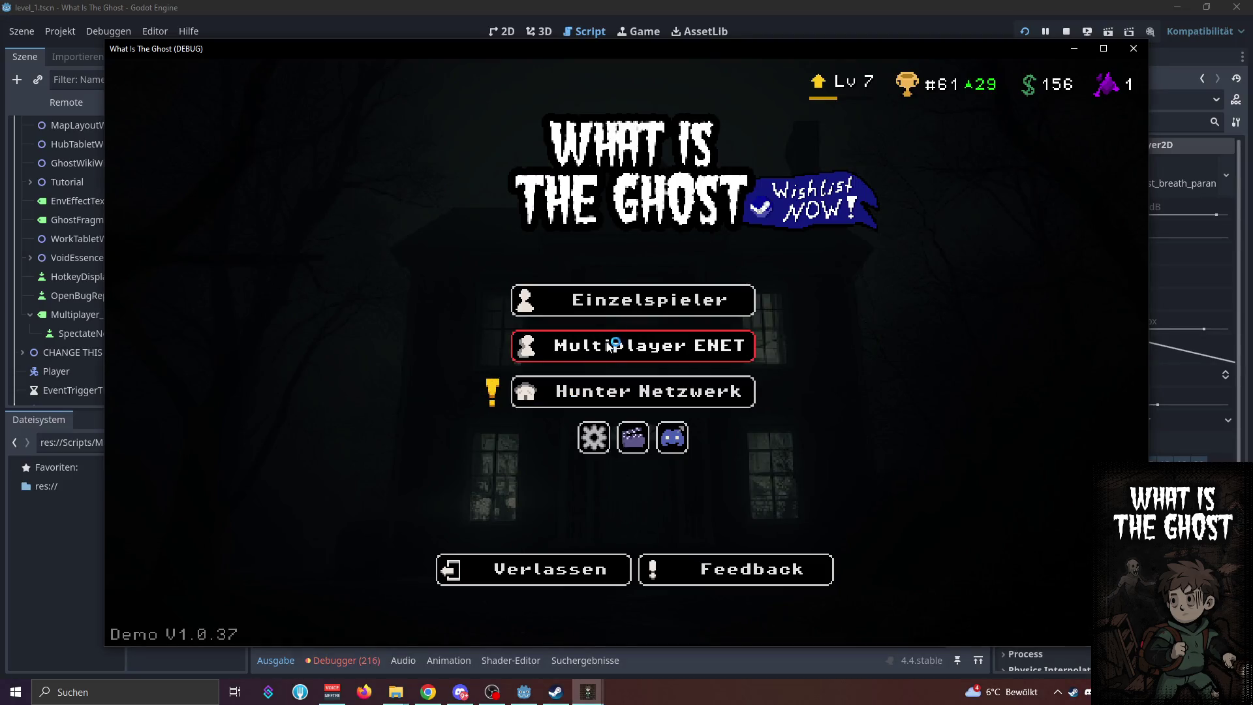
# Host a new local multiplayer lobby in the first game window and move it aside
pyautogui.click(599, 347)
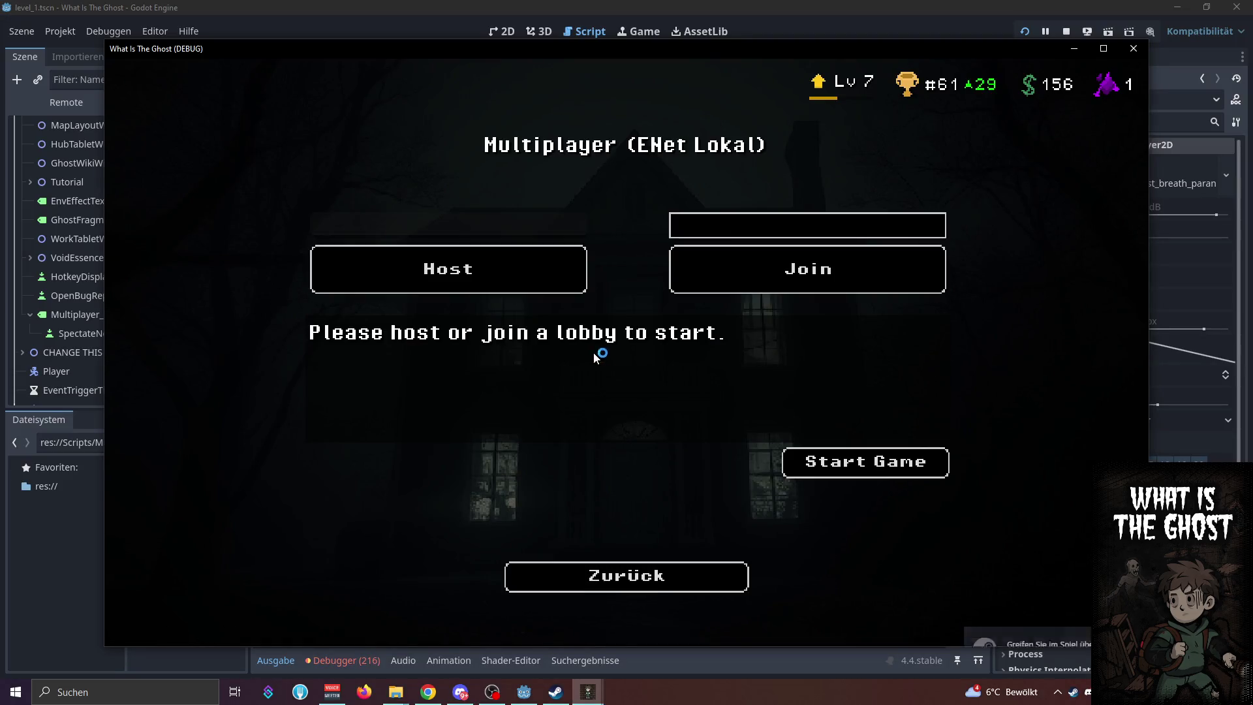
pyautogui.click(554, 277)
pyautogui.moveTo(500, 47); pyautogui.dragTo(432, 8)
# Join the lobby at 127.0.0.1 from the second game window, then start the match from the host
pyautogui.click(1115, 326)
pyautogui.click(626, 343)
pyautogui.click(764, 226)
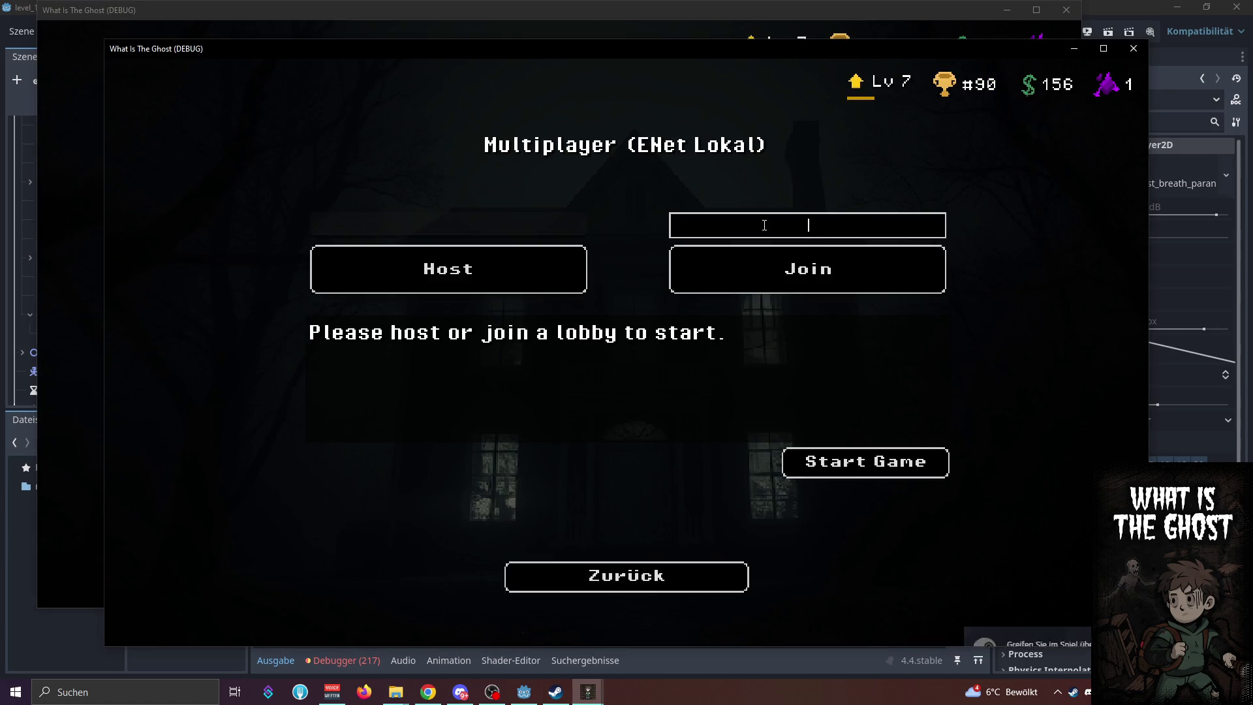
pyautogui.write('127.0.0.')
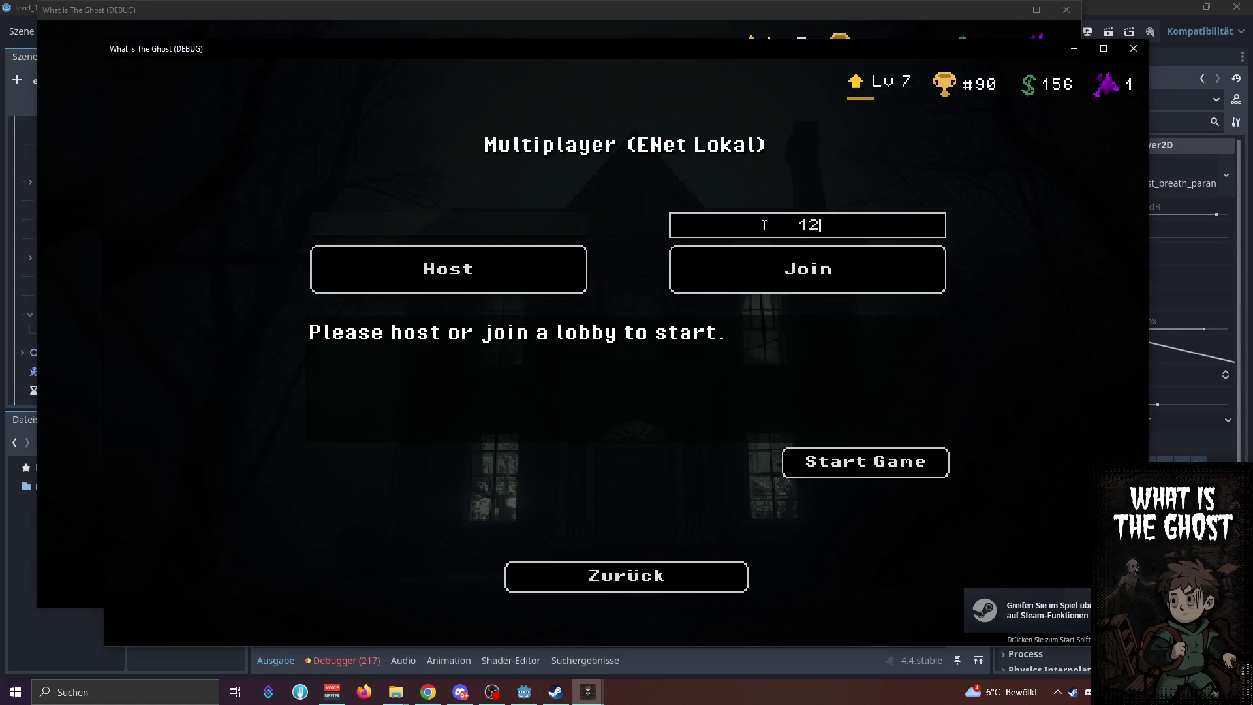
pyautogui.write('1')
pyautogui.click(716, 269)
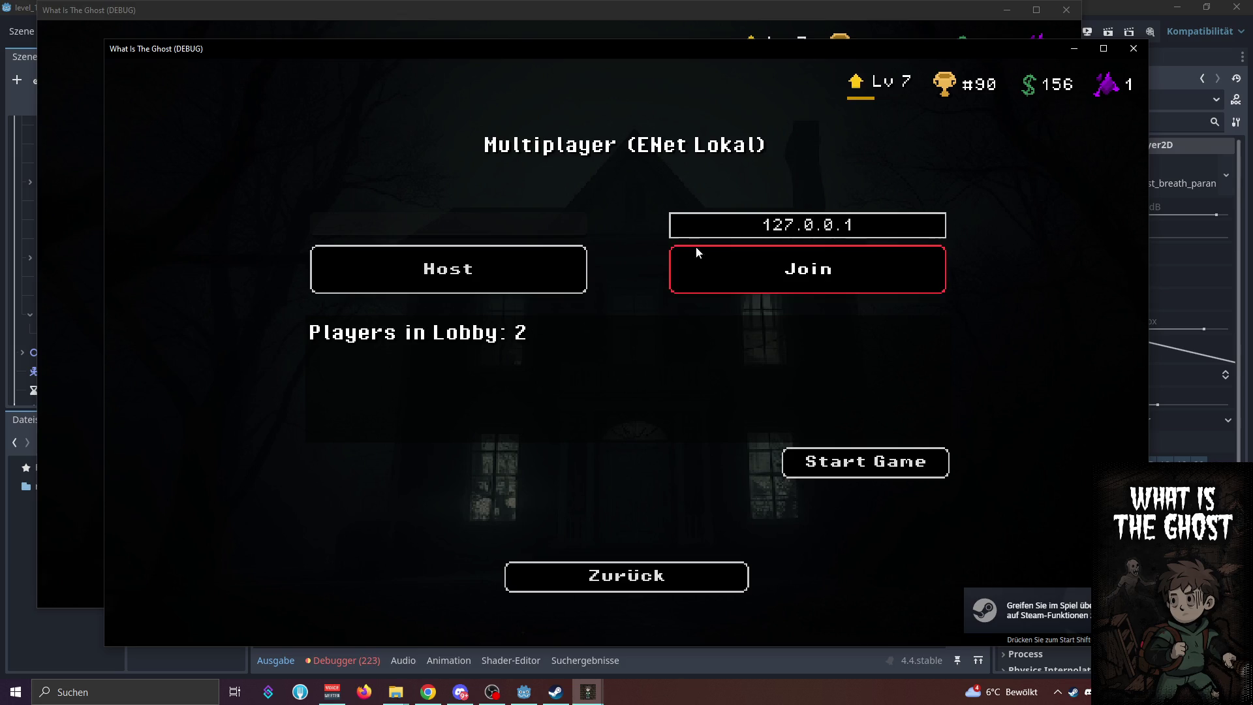
pyautogui.moveTo(564, 48); pyautogui.dragTo(648, 68)
pyautogui.click(648, 45)
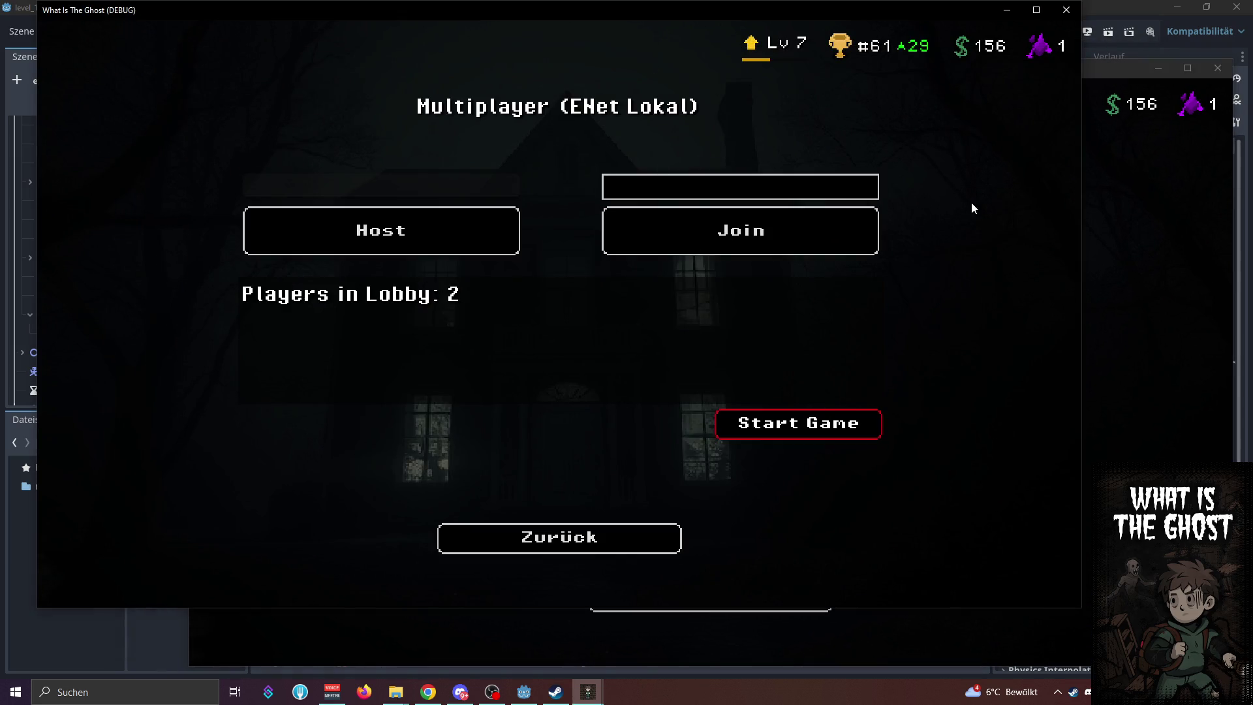
pyautogui.press('Return')
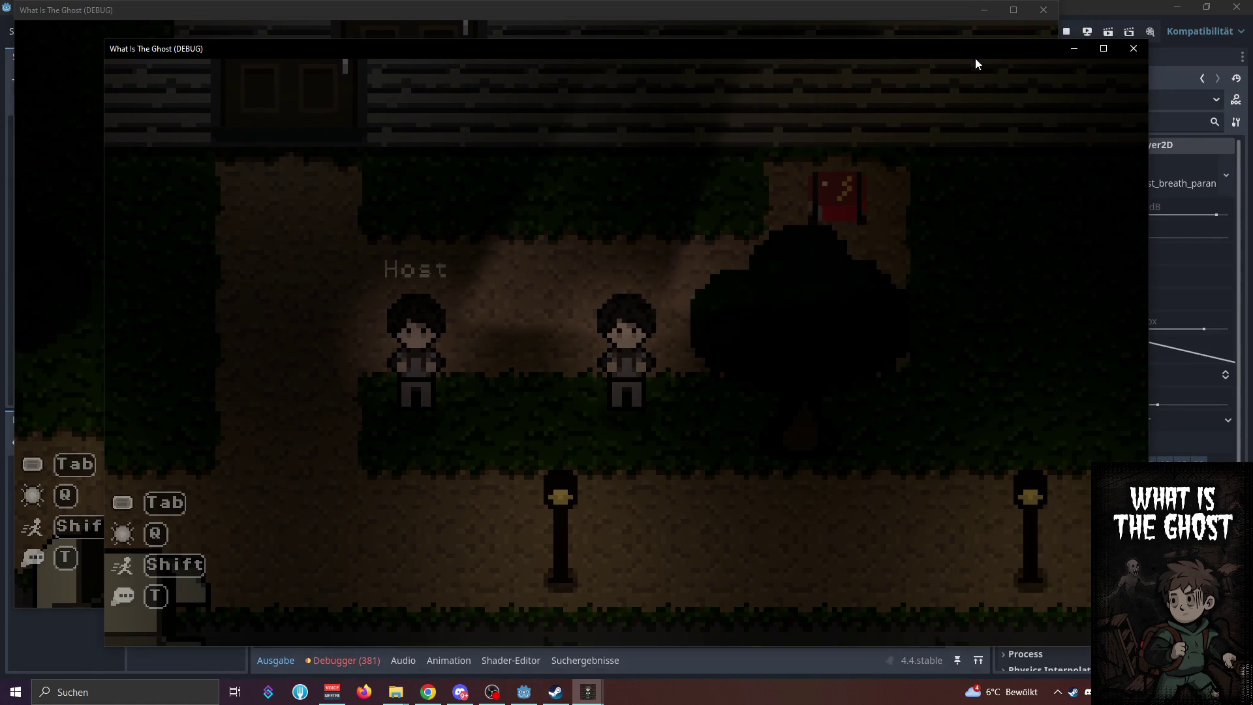
# Walk the client's character through the house door, then view the editor's output log
pyautogui.moveTo(976, 64); pyautogui.dragTo(1058, 78)
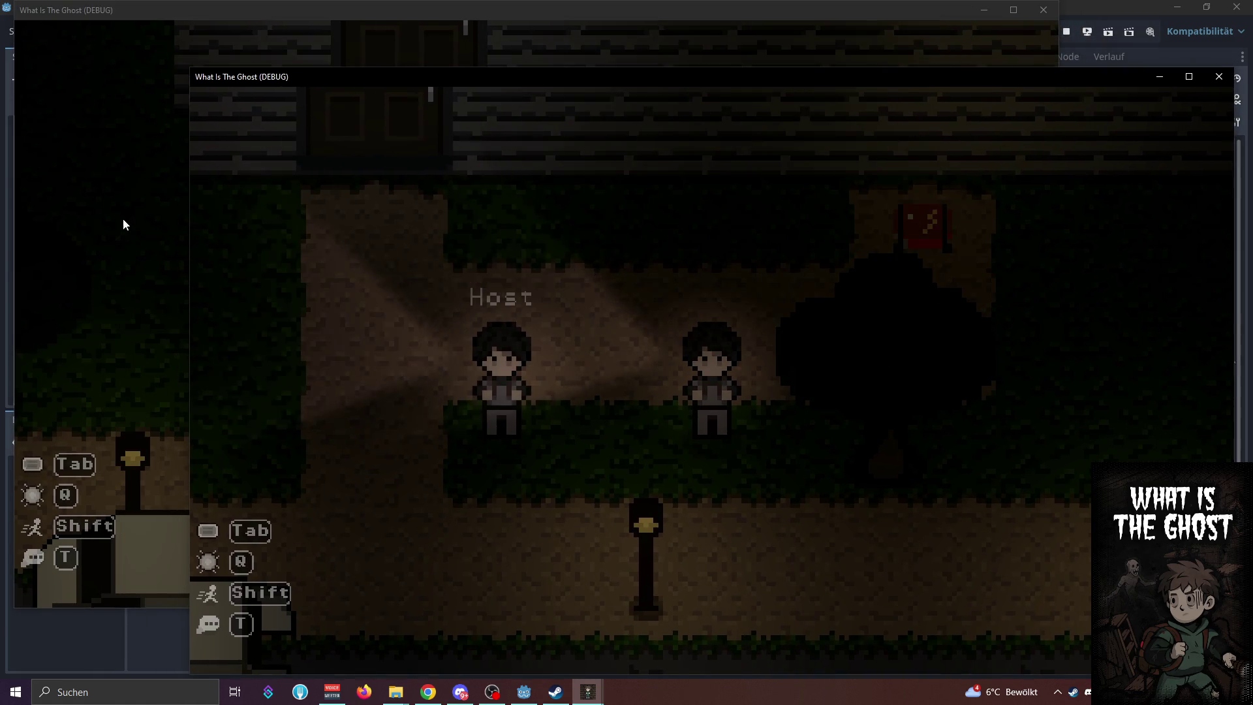
pyautogui.press('w')
pyautogui.press('a')
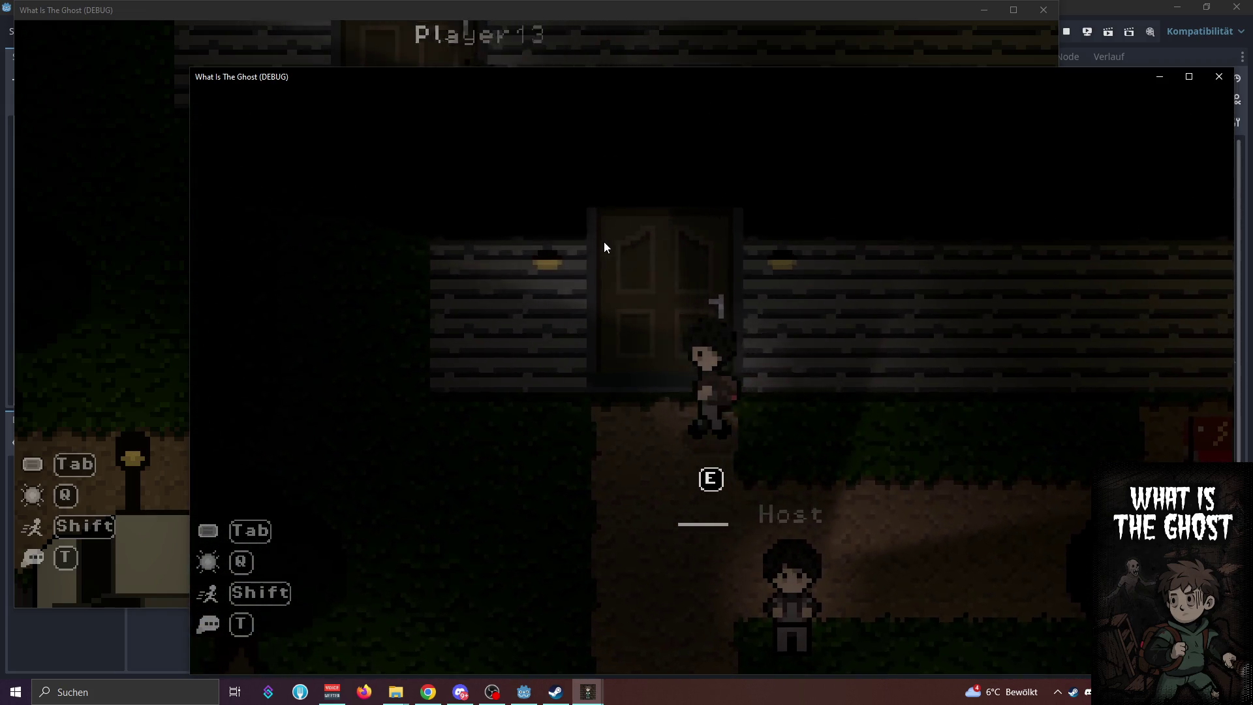
pyautogui.moveTo(759, 76); pyautogui.dragTo(774, 52)
pyautogui.click(268, 668)
pyautogui.click(270, 661)
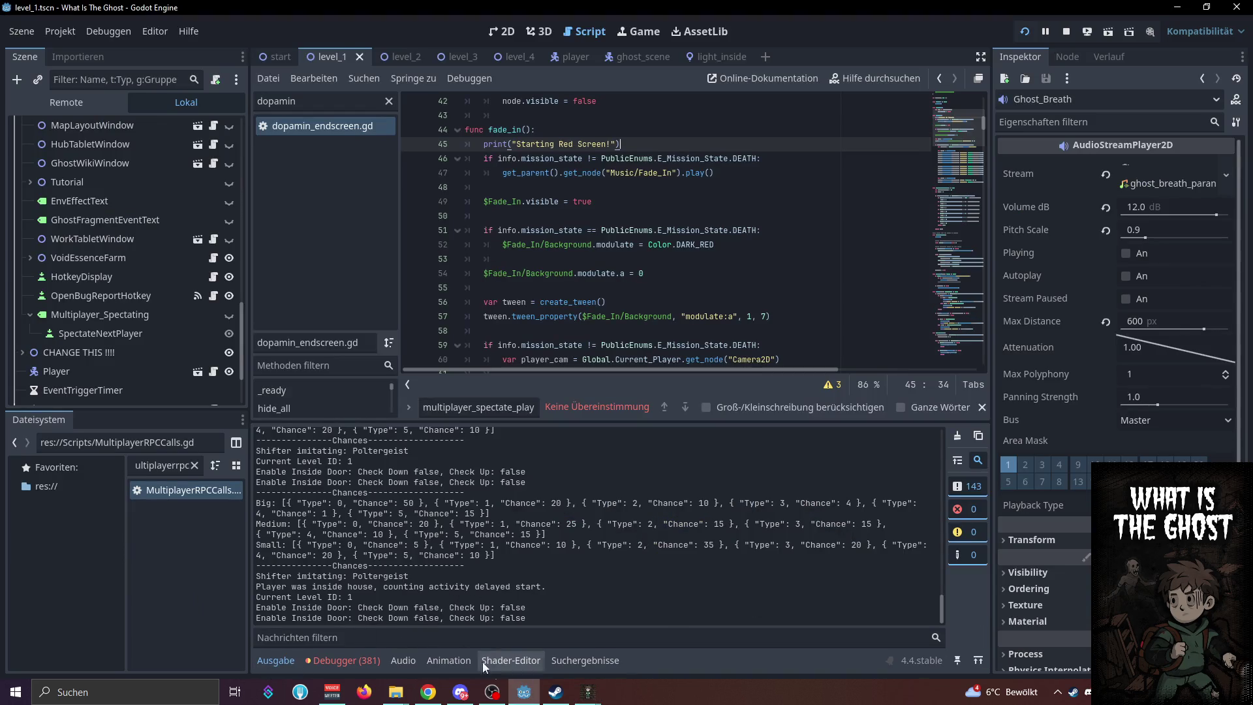
pyautogui.click(266, 670)
pyautogui.click(277, 668)
pyautogui.click(334, 668)
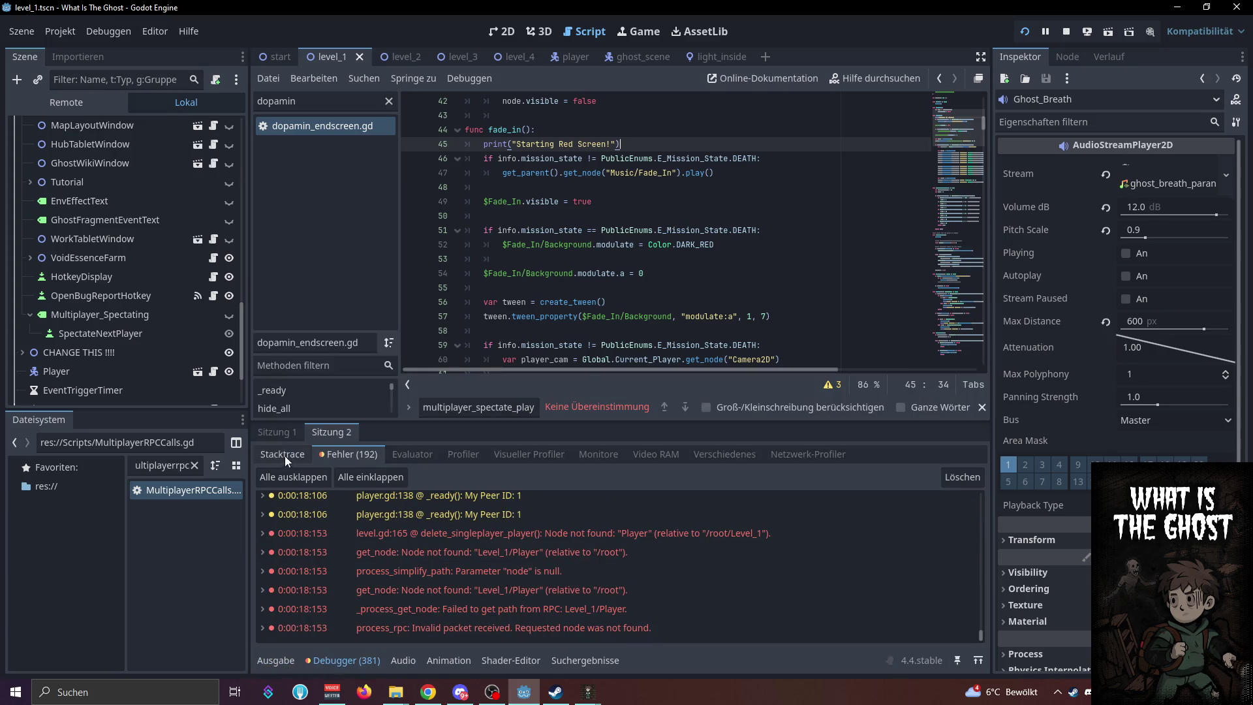
pyautogui.click(276, 660)
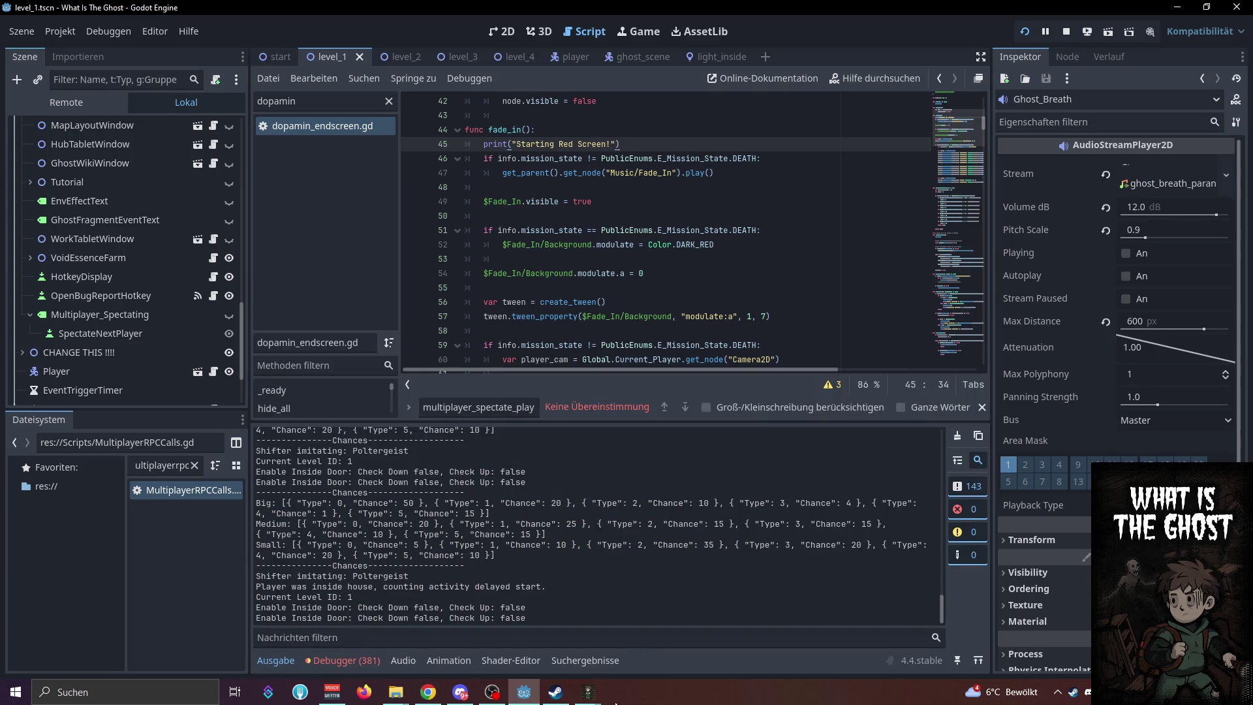
pyautogui.moveTo(588, 691)
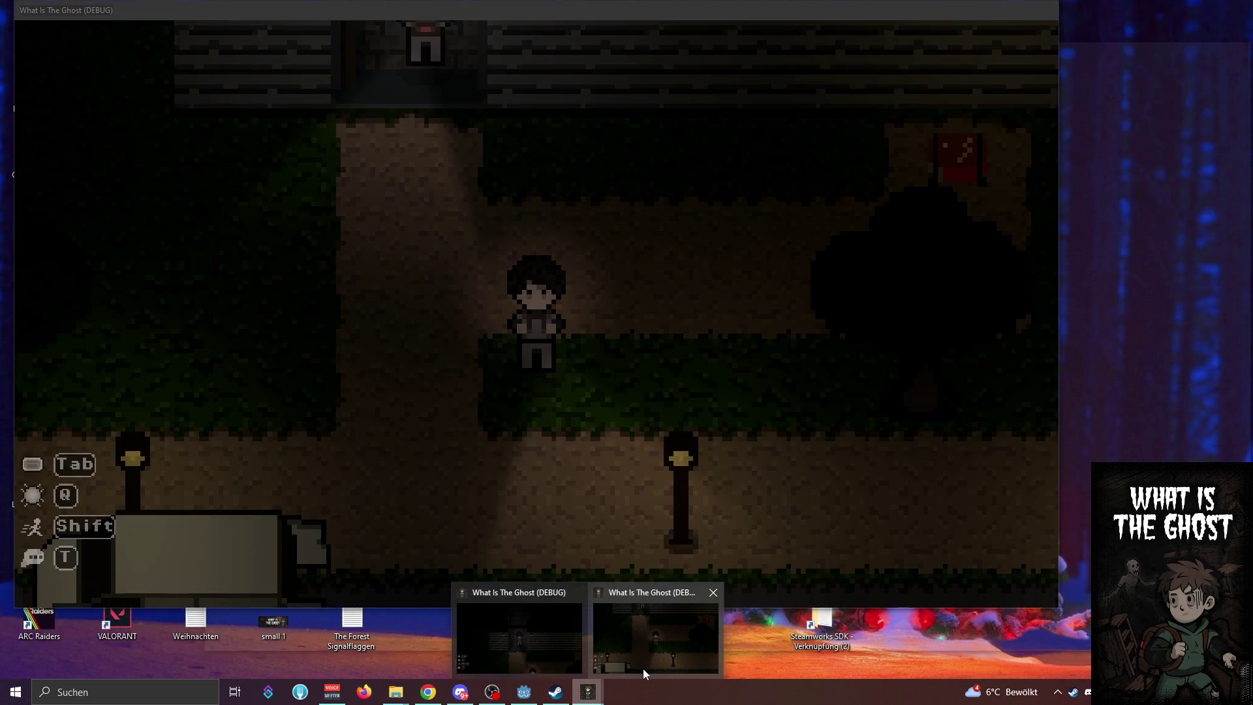
pyautogui.click(643, 669)
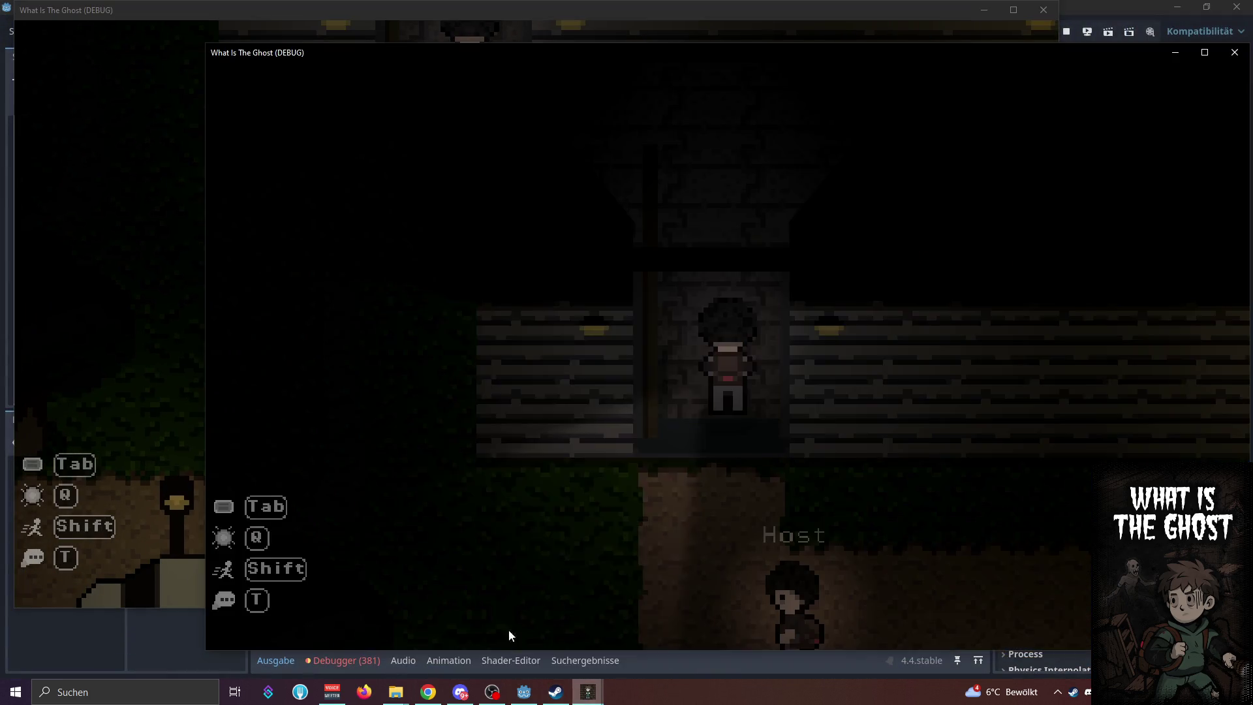
# Walk the client's character into the house past the mirror and red object until it spectates
pyautogui.press('w')
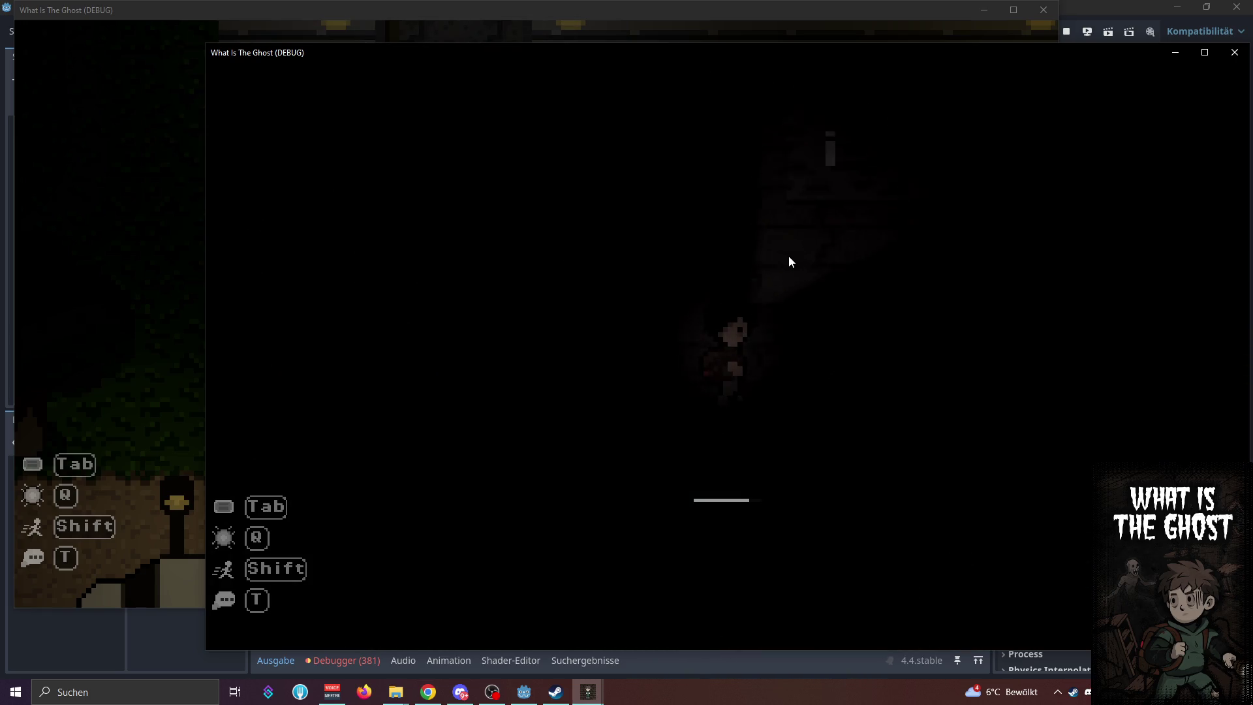
pyautogui.hotkey('shift', 'd')
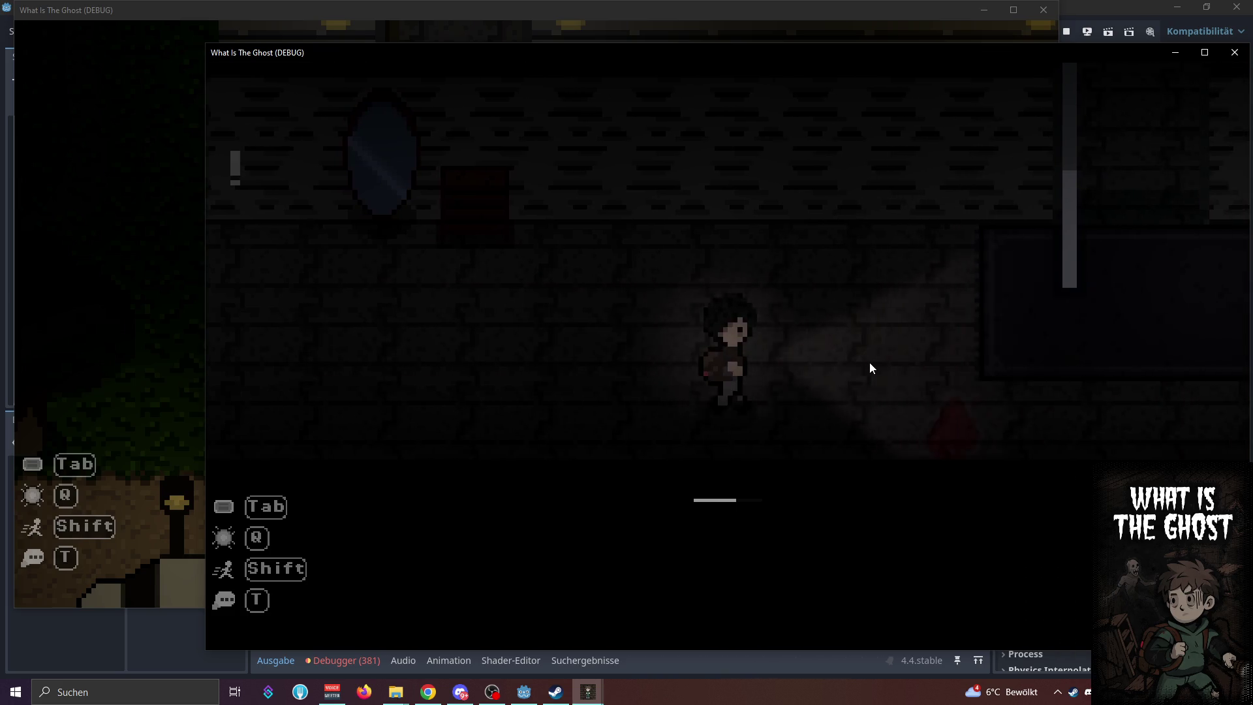
pyautogui.press('e')
pyautogui.press('Escape')
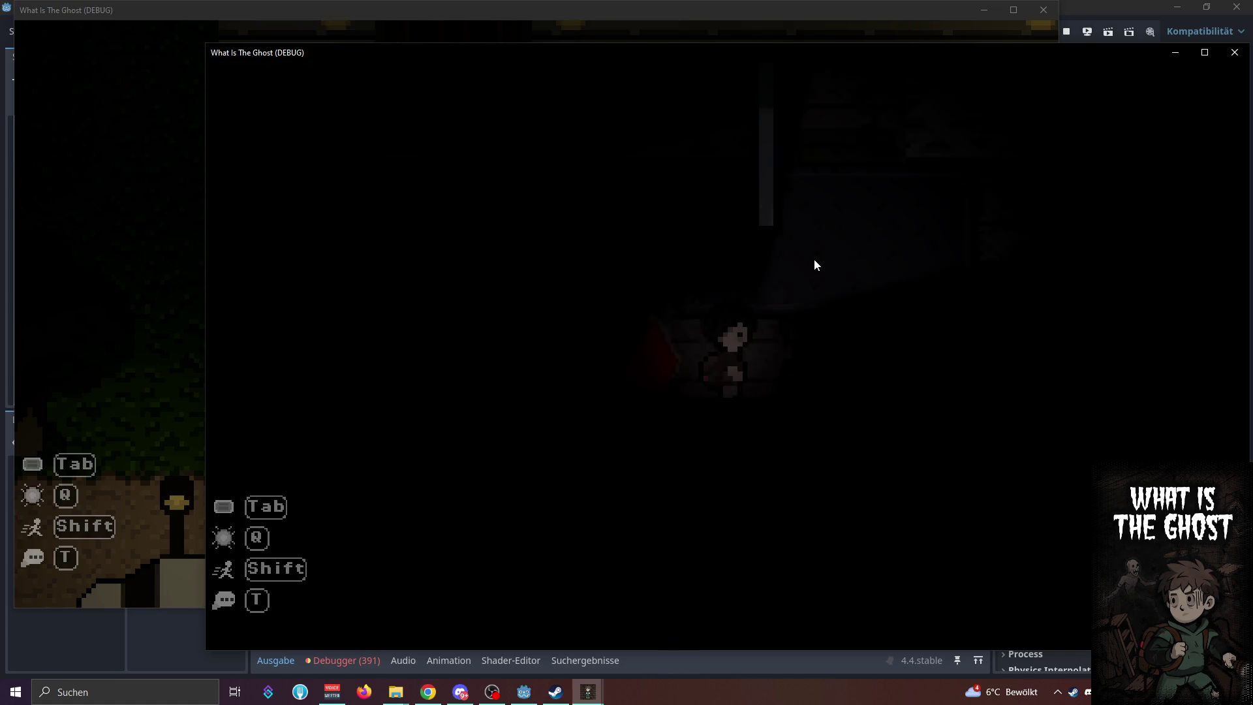
pyautogui.press('w')
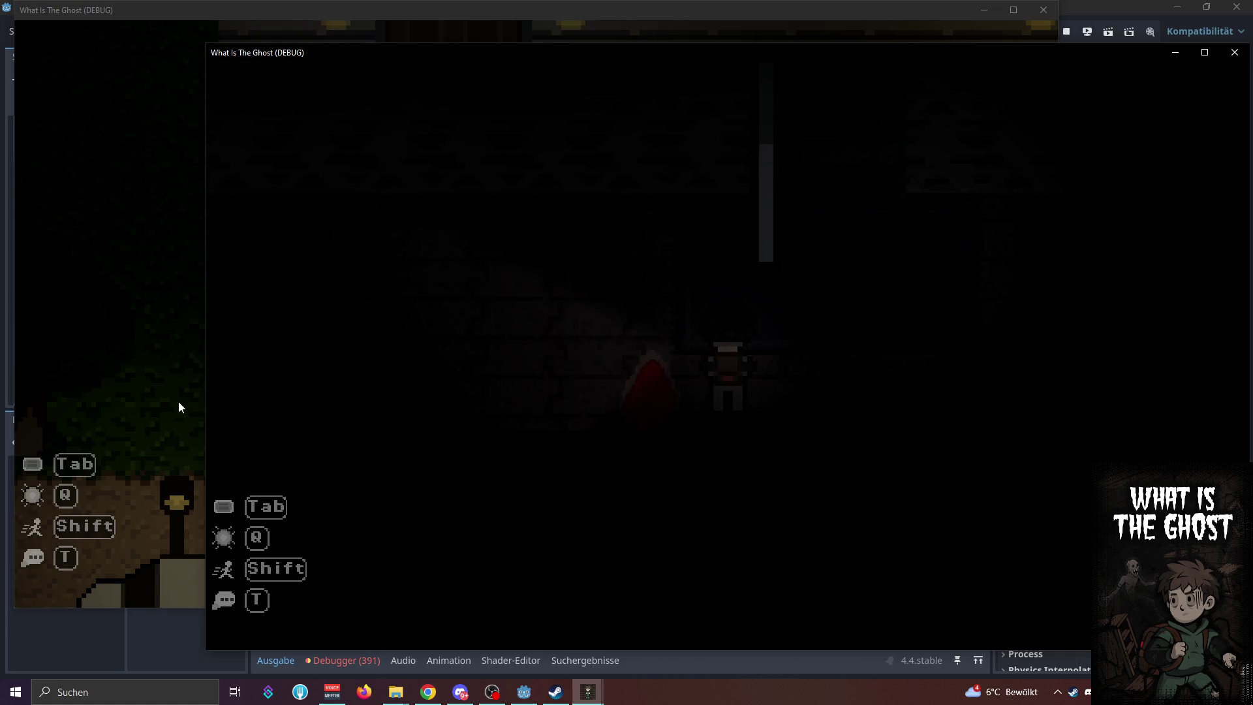
pyautogui.press('w')
pyautogui.hotkey('shift', 'd')
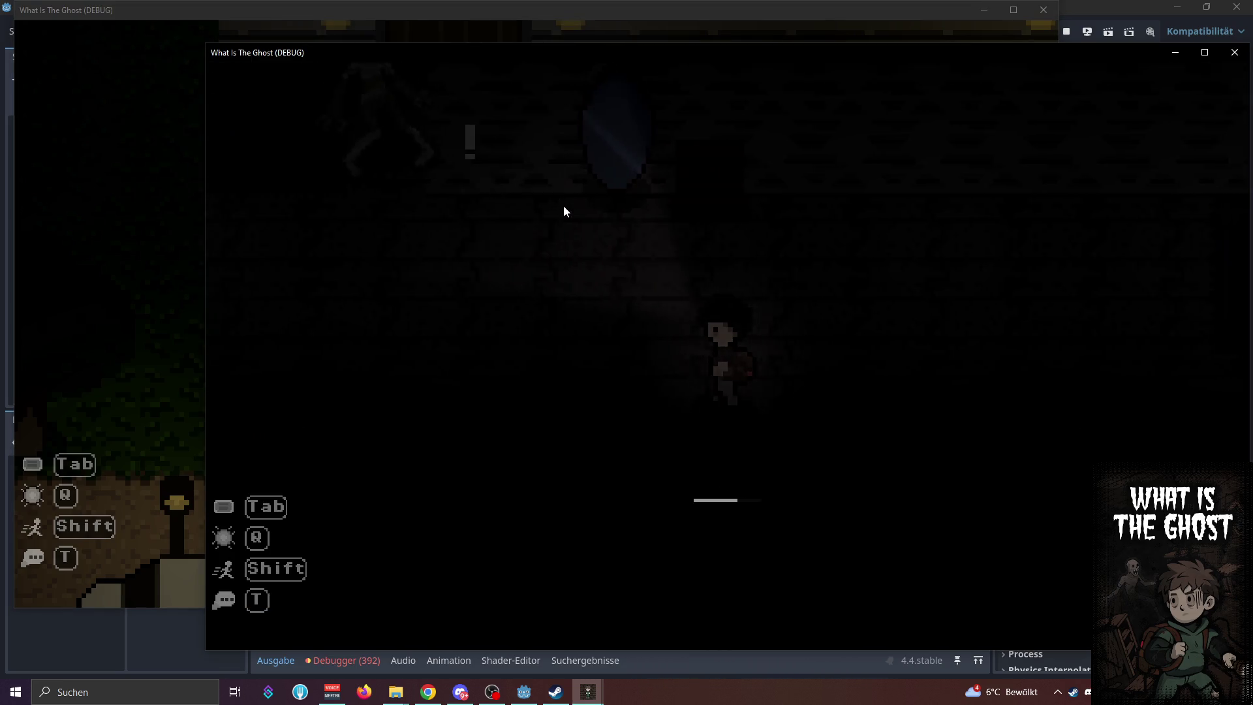
# Walk the host's character into the house toward the cyan ghost, then check the editor's output log
pyautogui.click(275, 357)
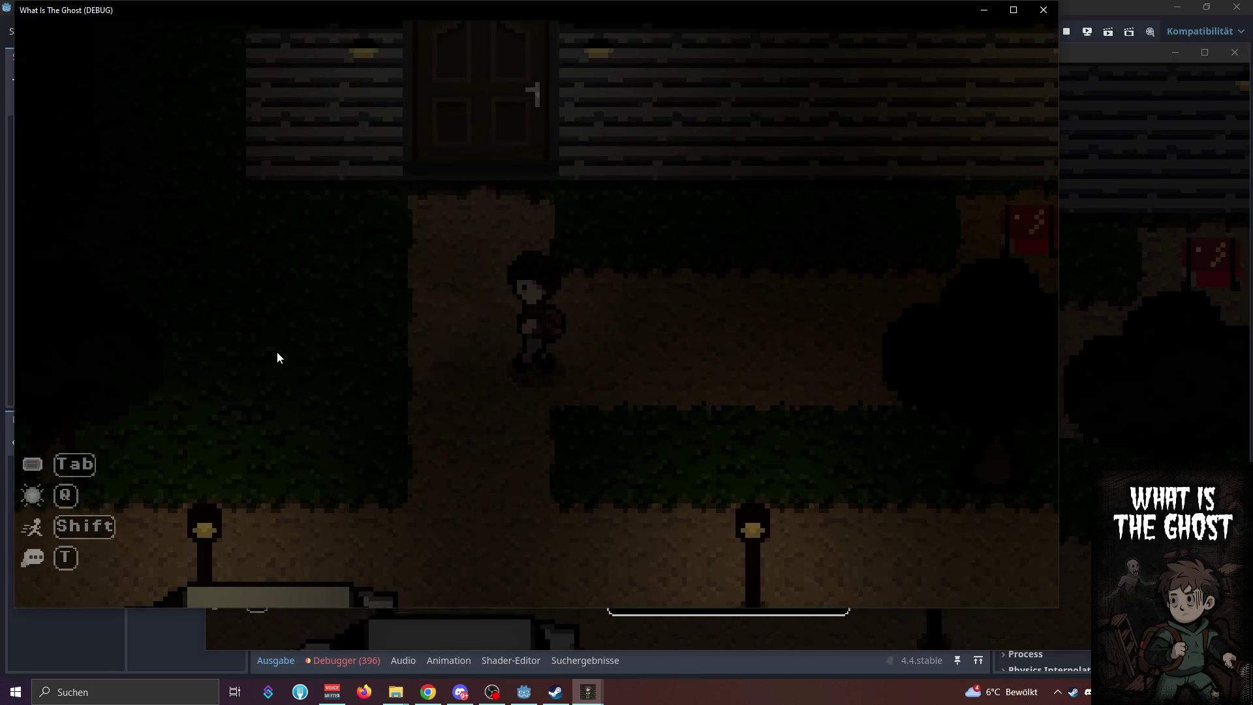
pyautogui.press('w')
pyautogui.press('e')
pyautogui.press('w')
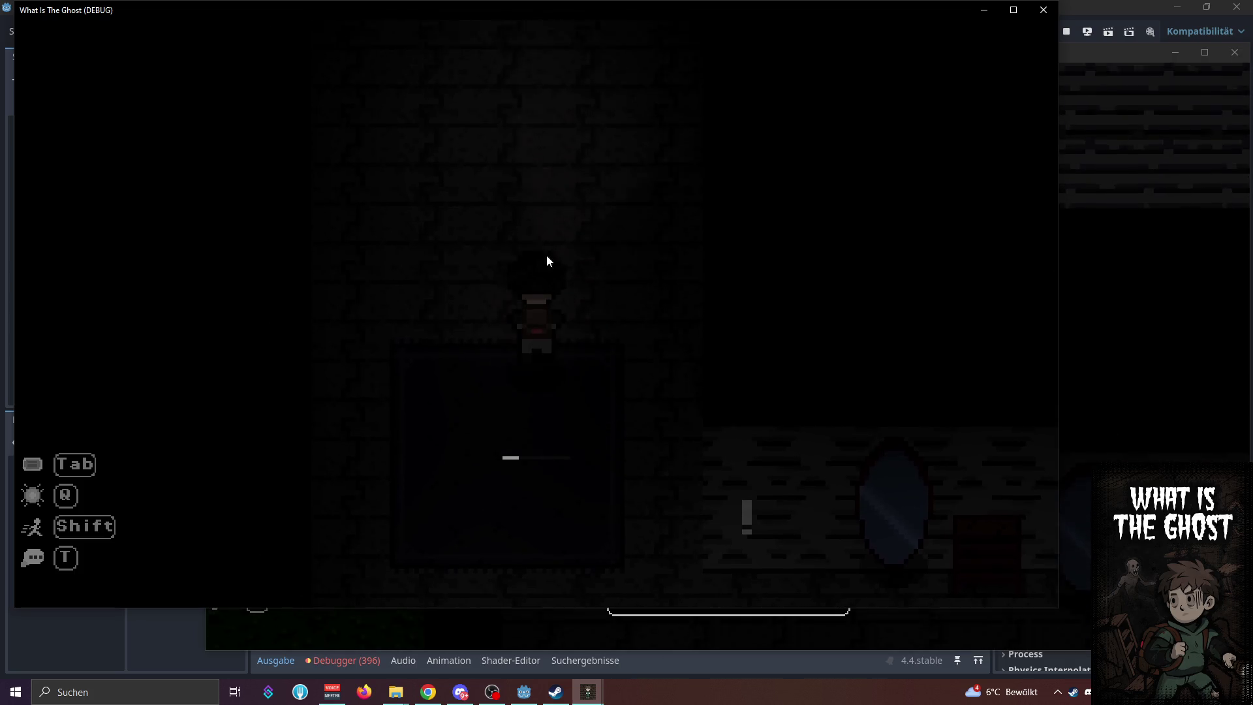
pyautogui.press('w')
pyautogui.press('d')
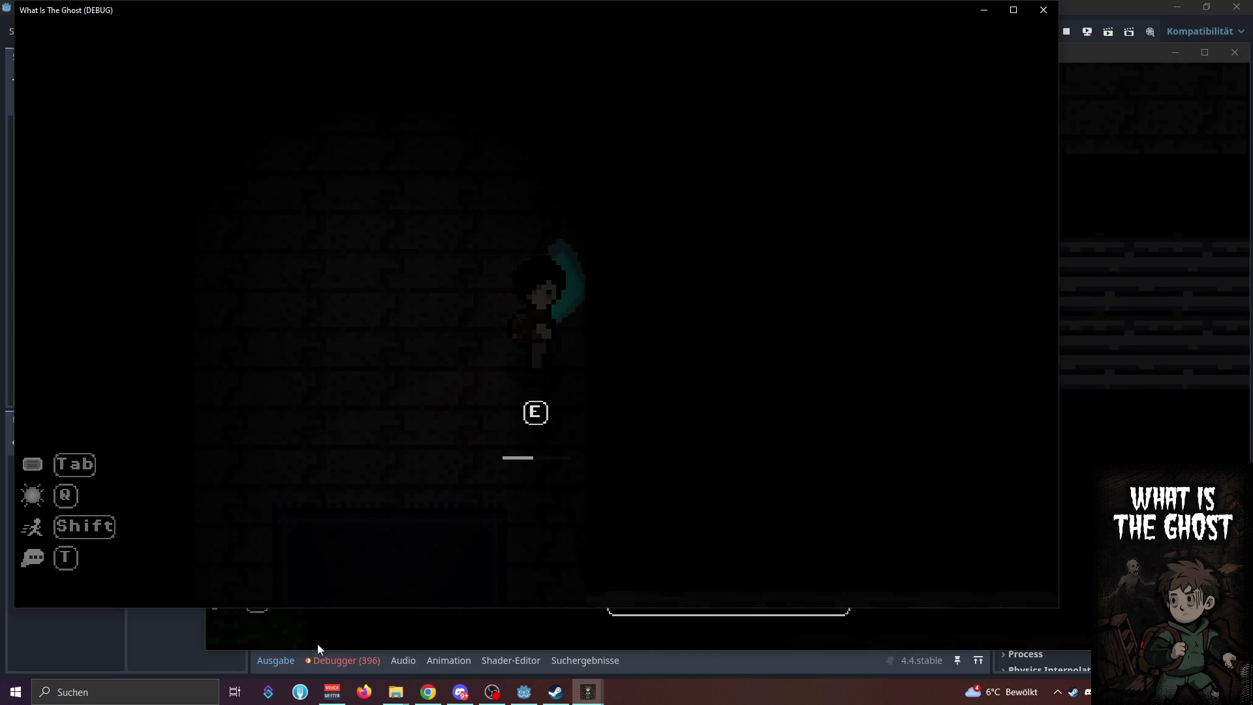
pyautogui.click(275, 665)
pyautogui.click(277, 665)
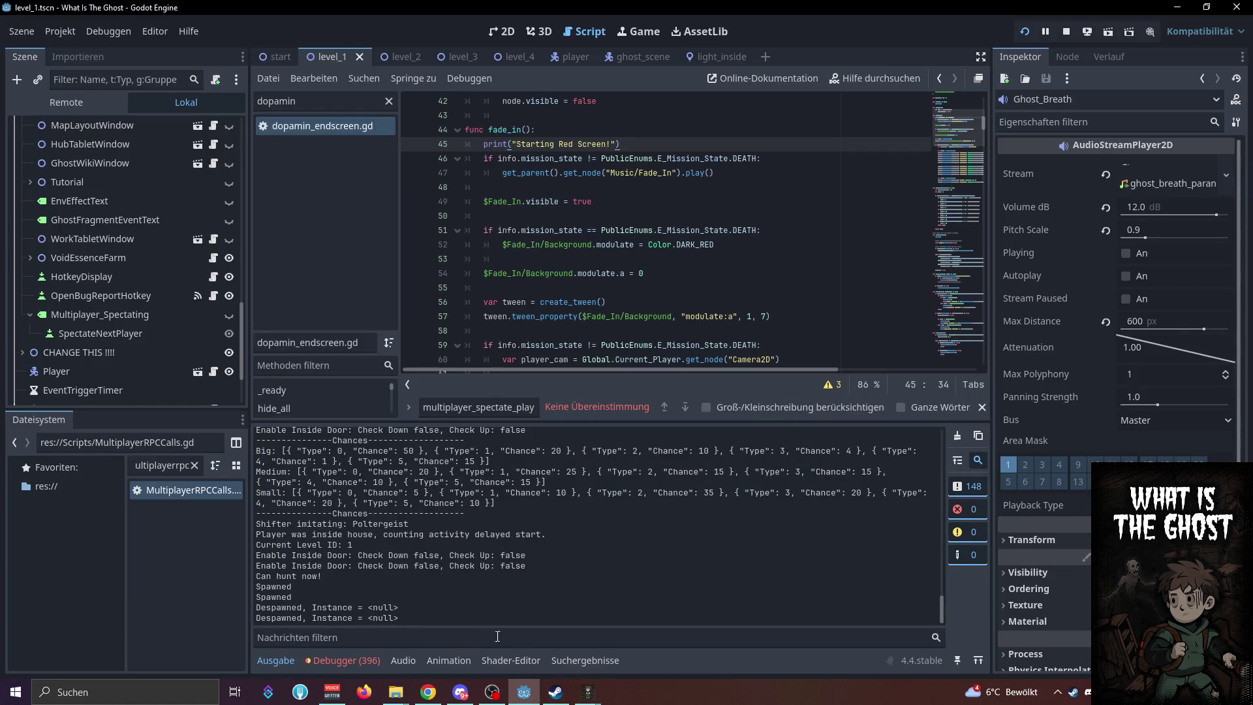
# Alternate between the host's game window and the client's spectator view following the Host
pyautogui.moveTo(580, 691)
pyautogui.click(550, 671)
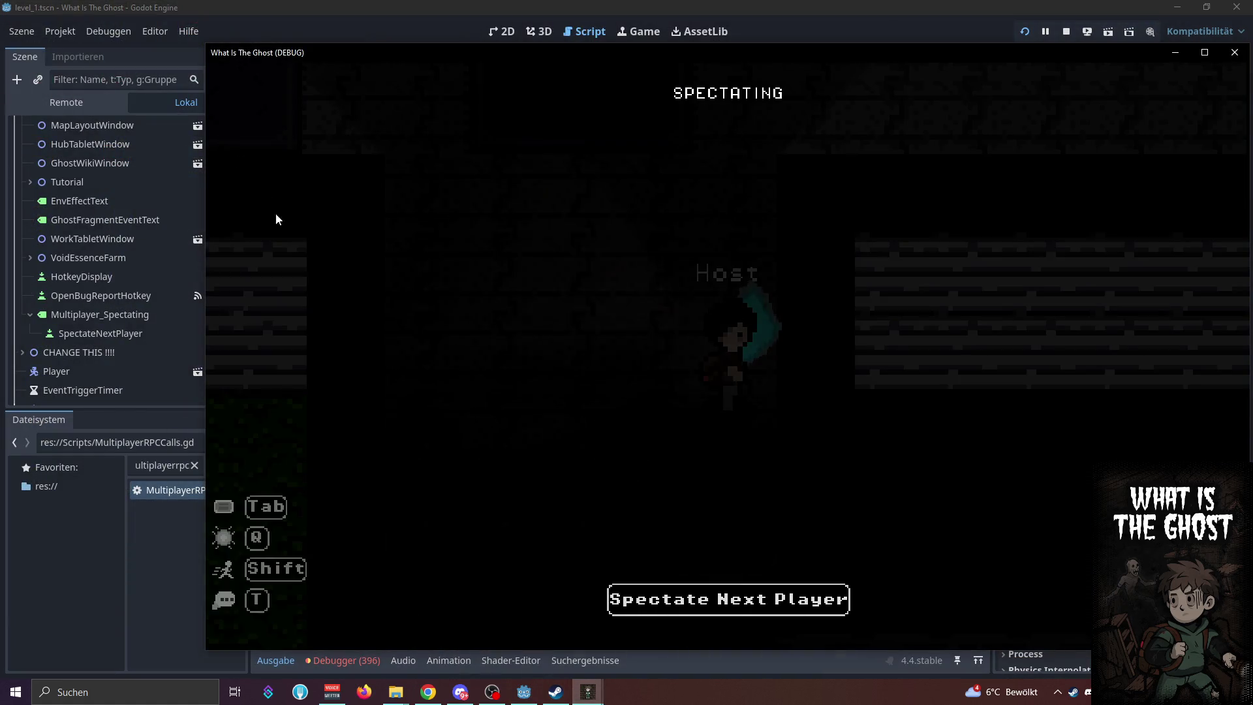
pyautogui.click(651, 604)
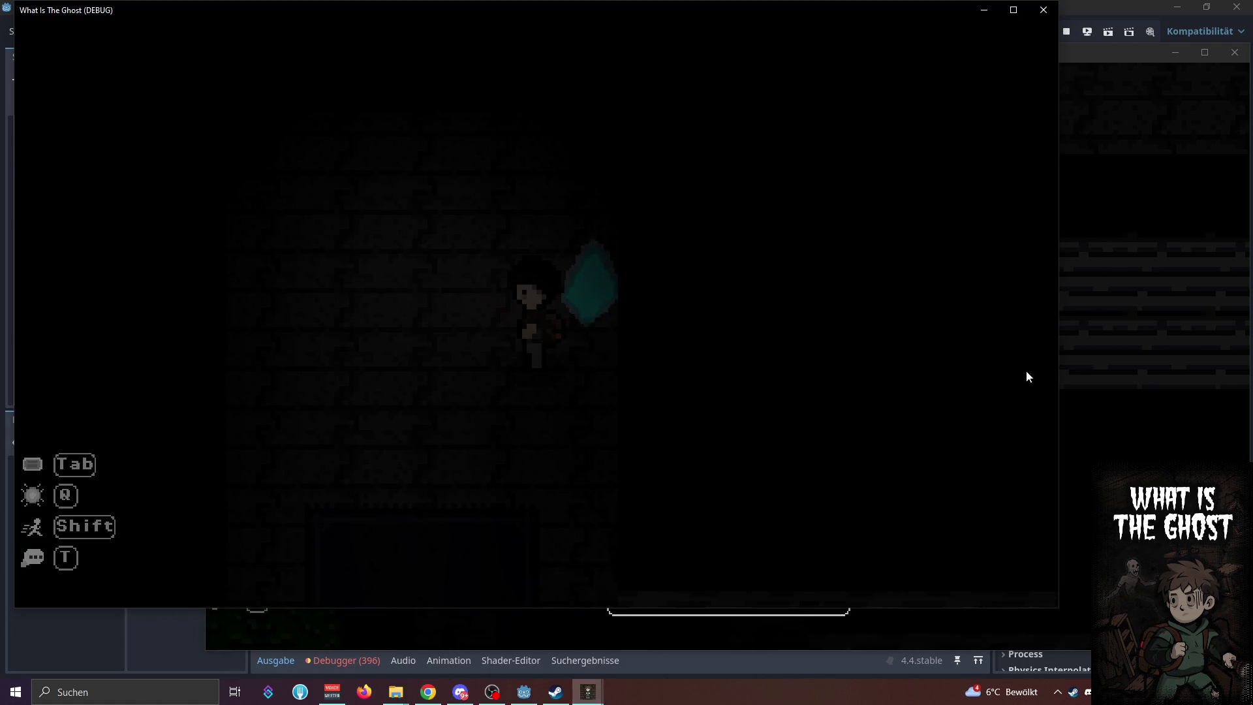
pyautogui.click(1083, 377)
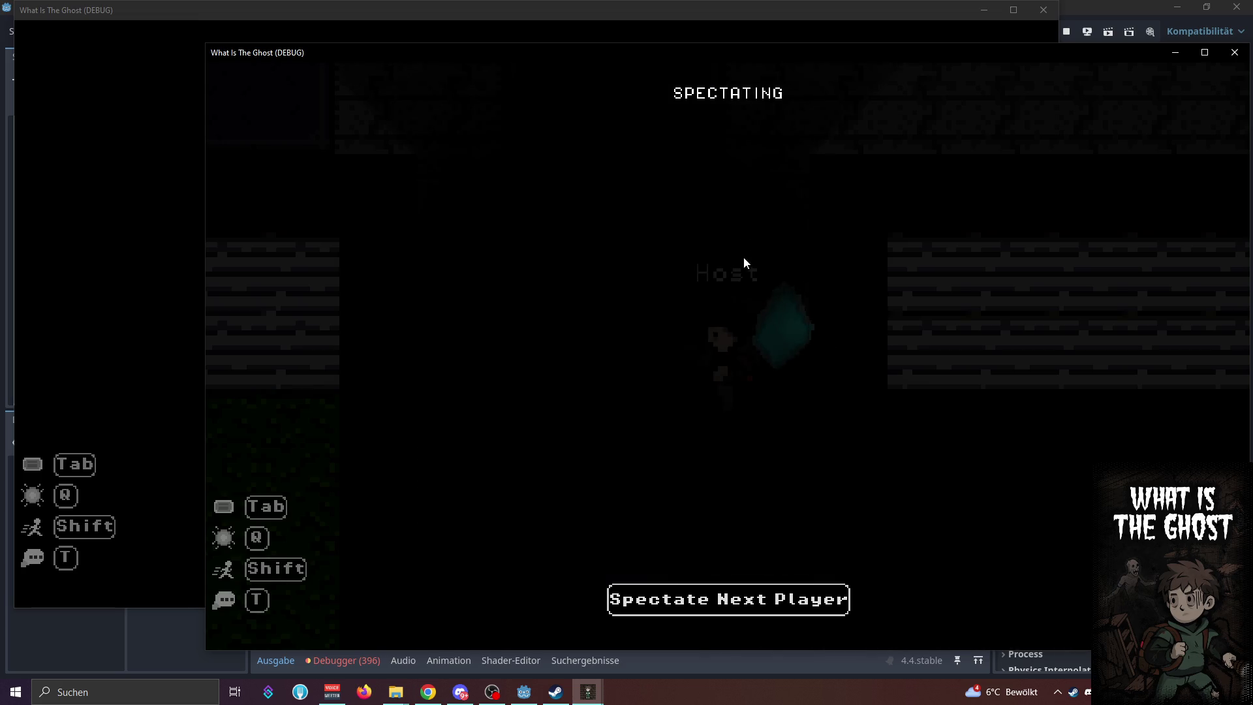
pyautogui.click(170, 205)
pyautogui.click(1136, 241)
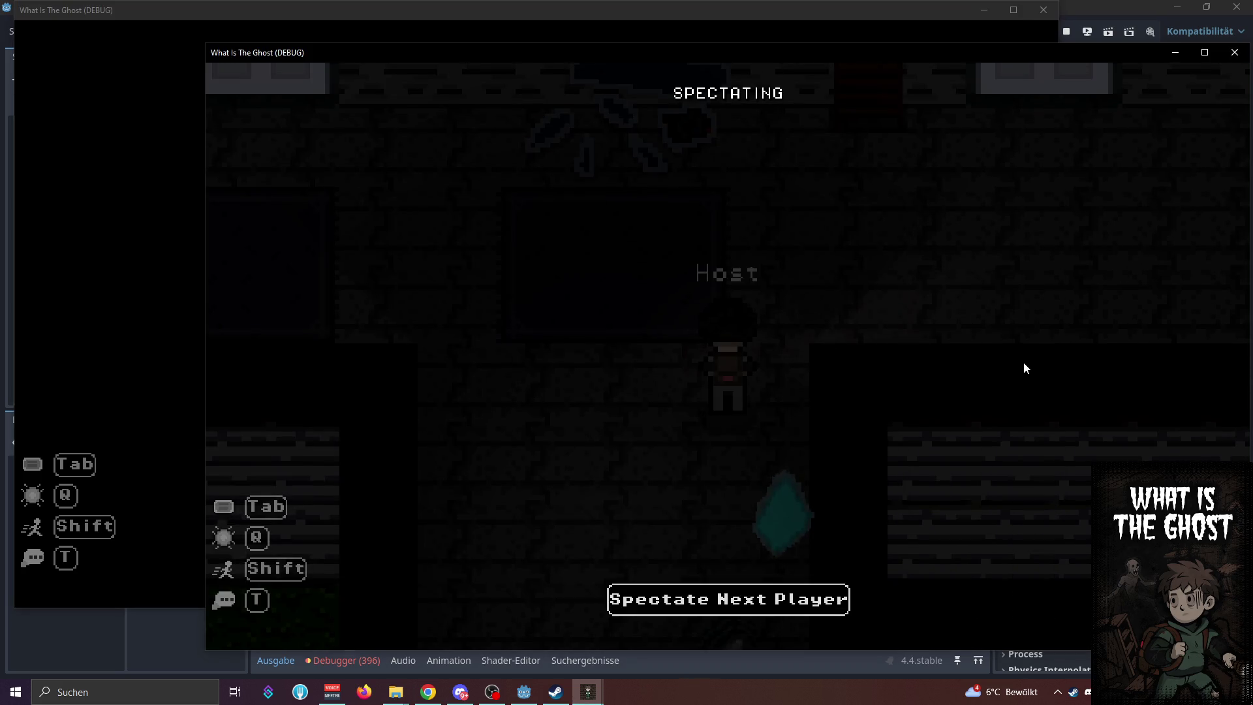
pyautogui.click(146, 276)
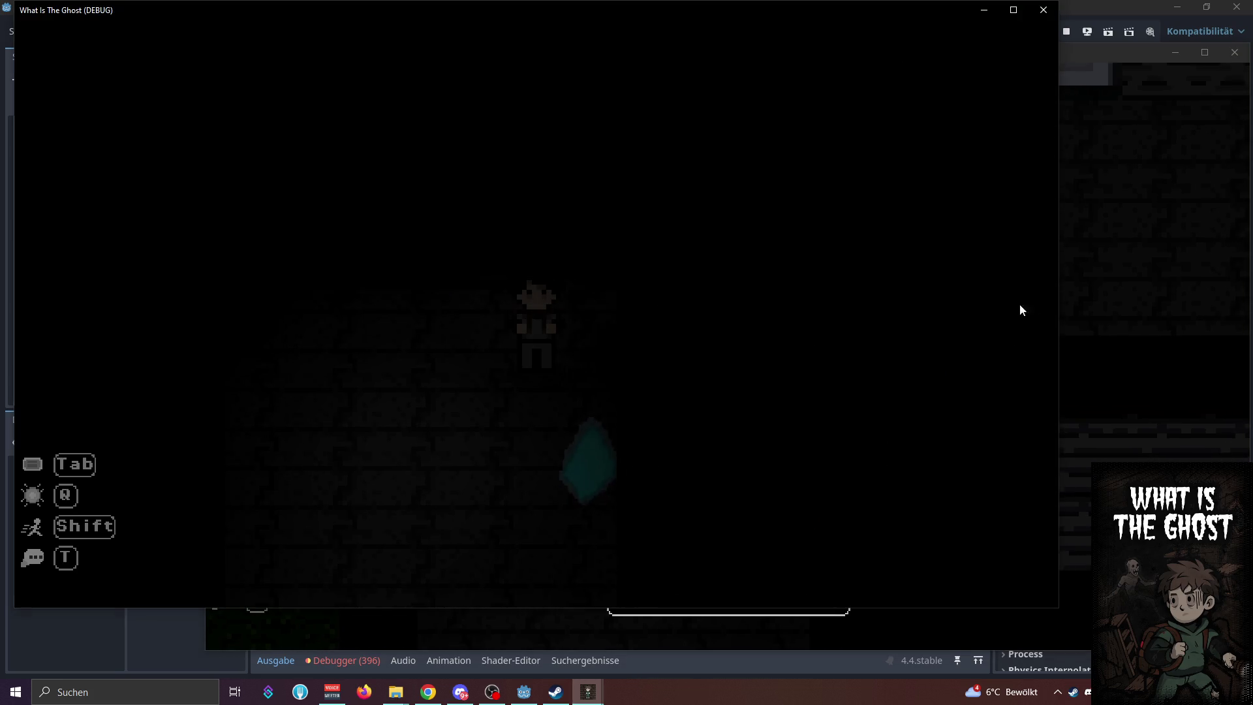
pyautogui.click(1109, 274)
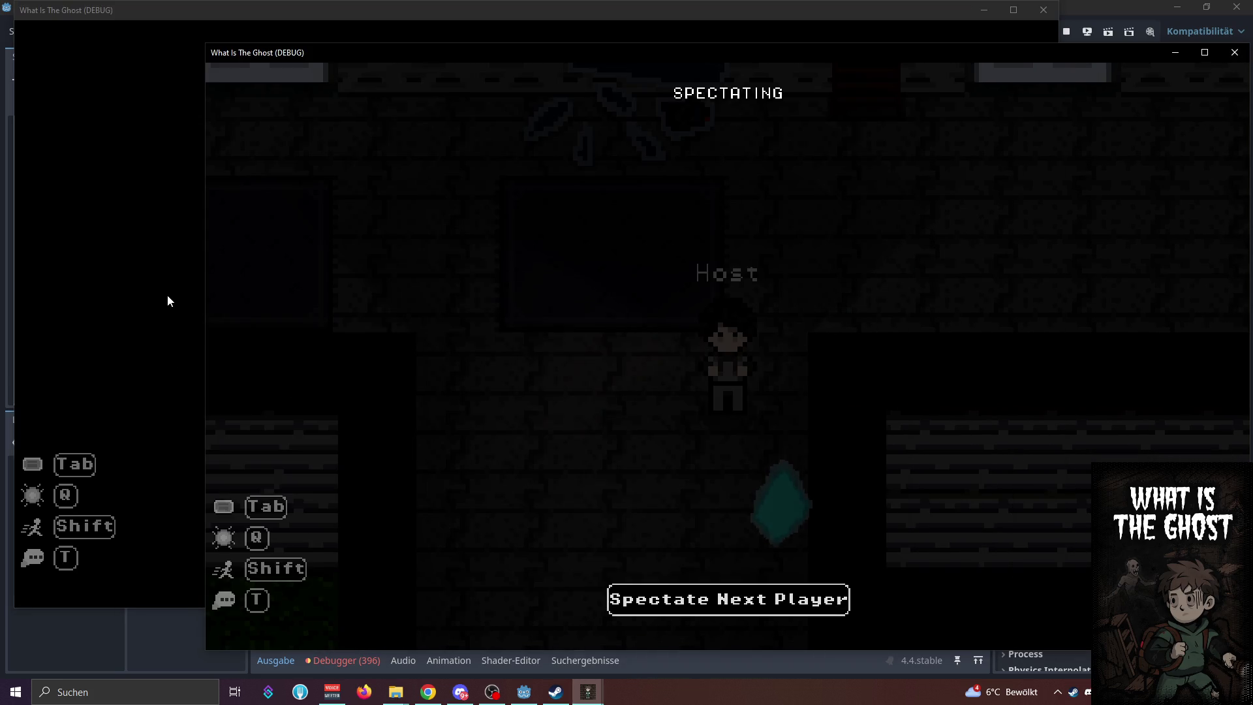
pyautogui.click(165, 301)
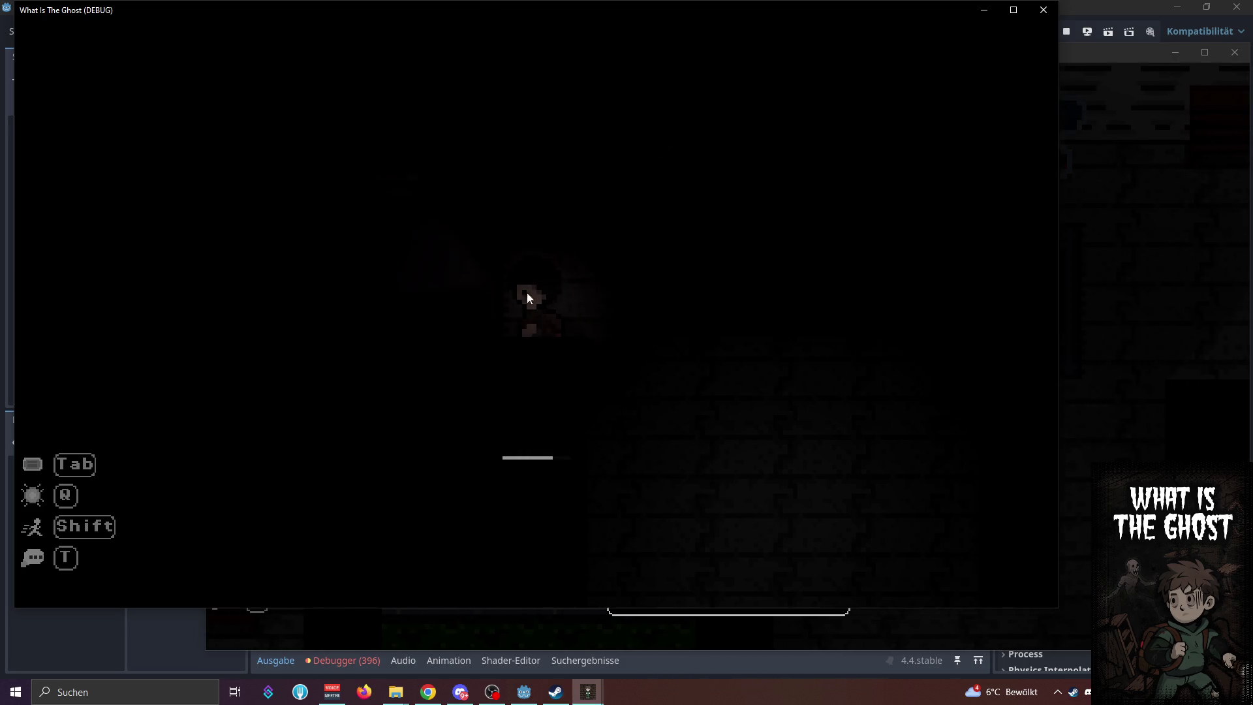
pyautogui.click(1129, 292)
pyautogui.click(149, 274)
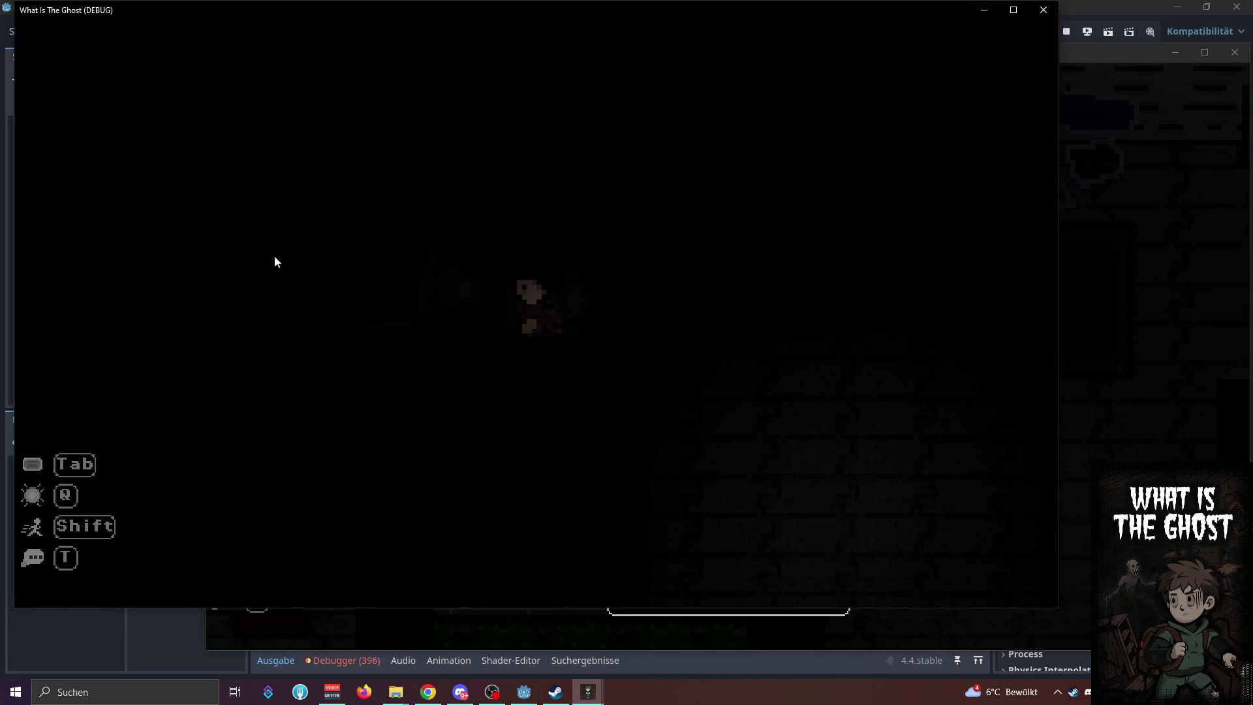
pyautogui.click(1148, 405)
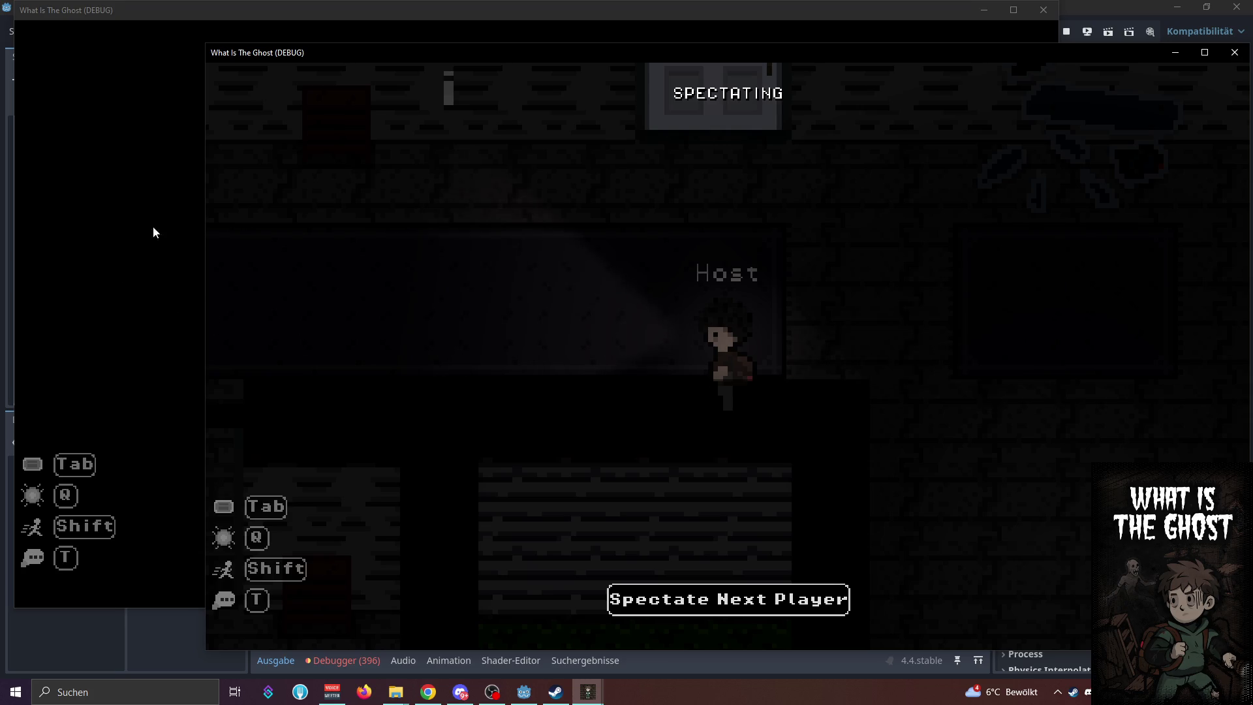
pyautogui.click(110, 291)
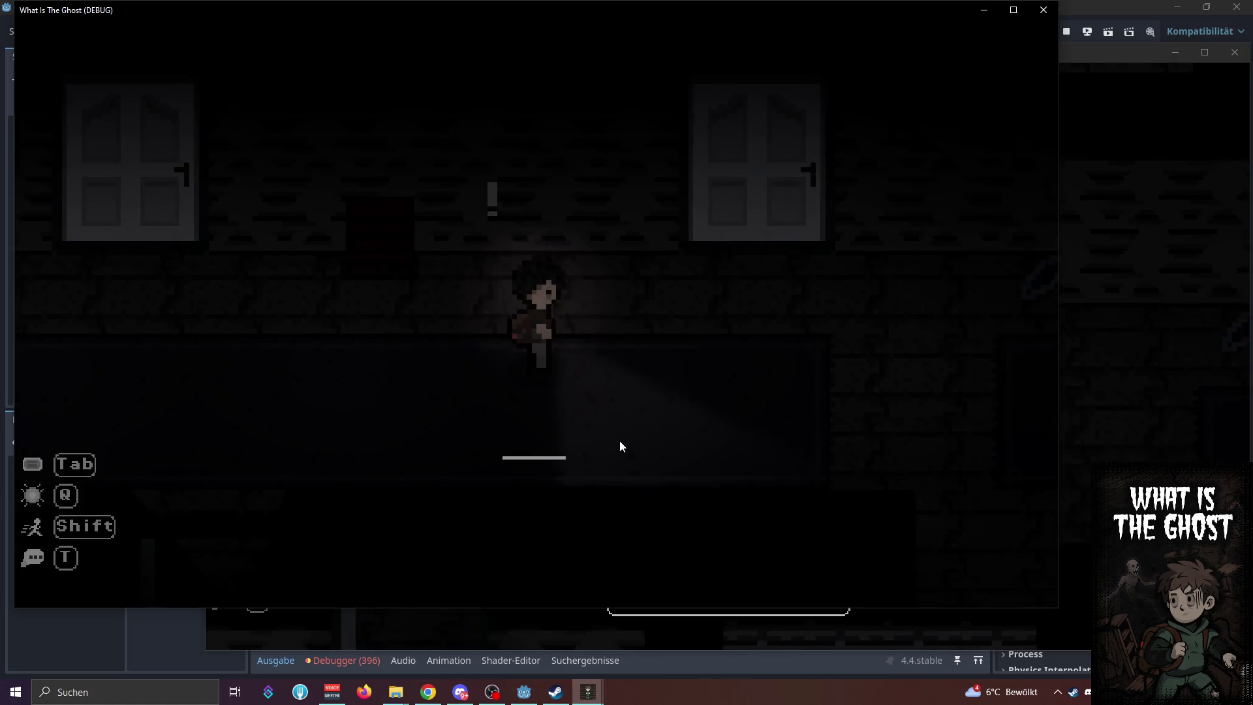
pyautogui.click(1139, 360)
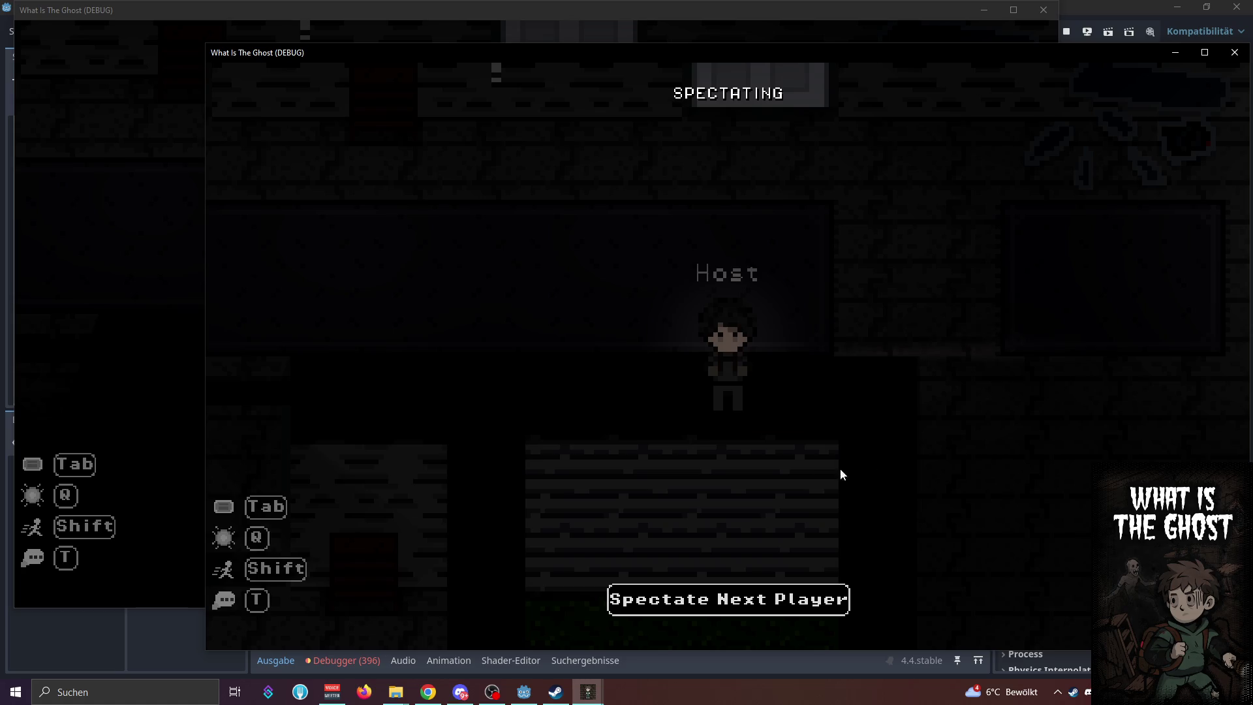
pyautogui.click(128, 281)
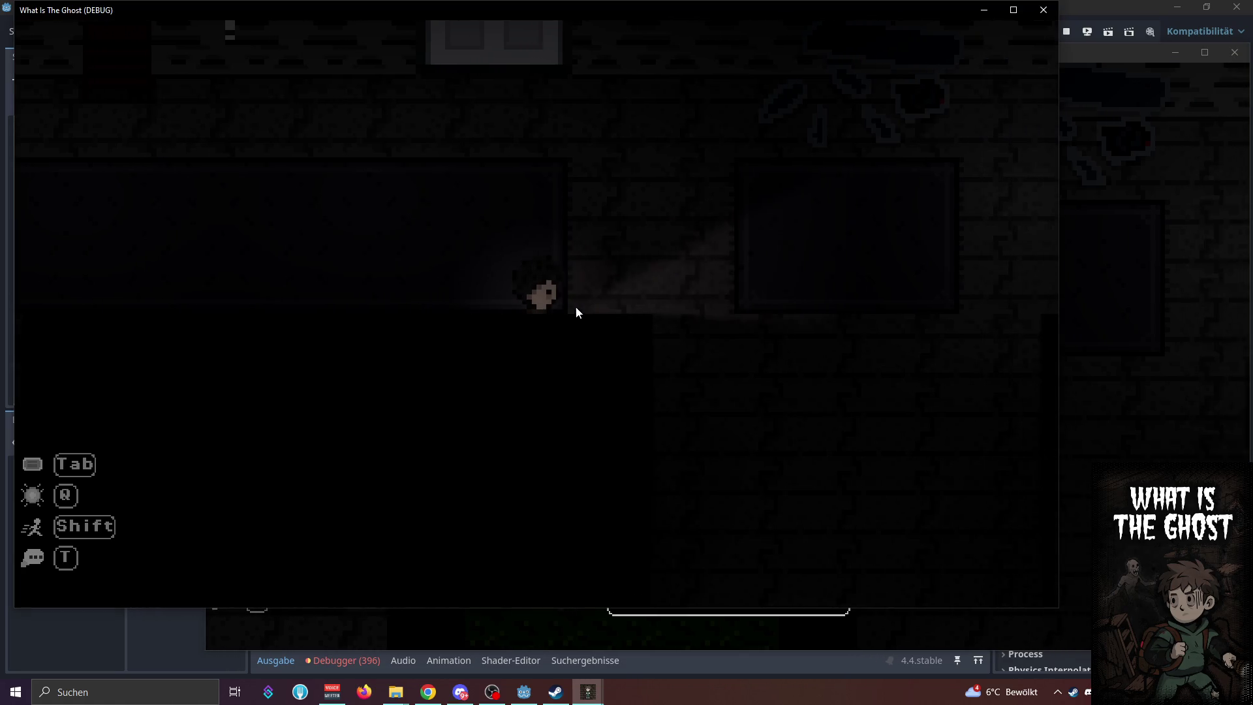
pyautogui.click(1206, 332)
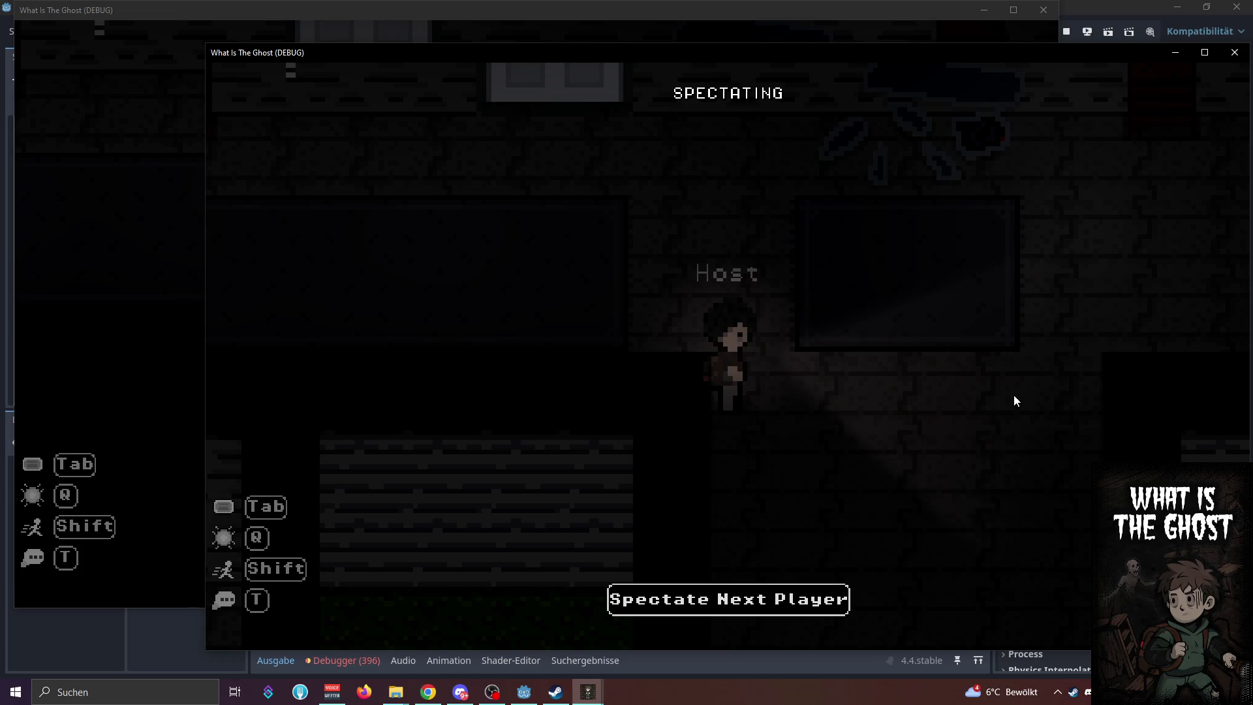
pyautogui.click(174, 300)
# Walk the host's character through the corridor to the red blob and interact beside it
pyautogui.press('d')
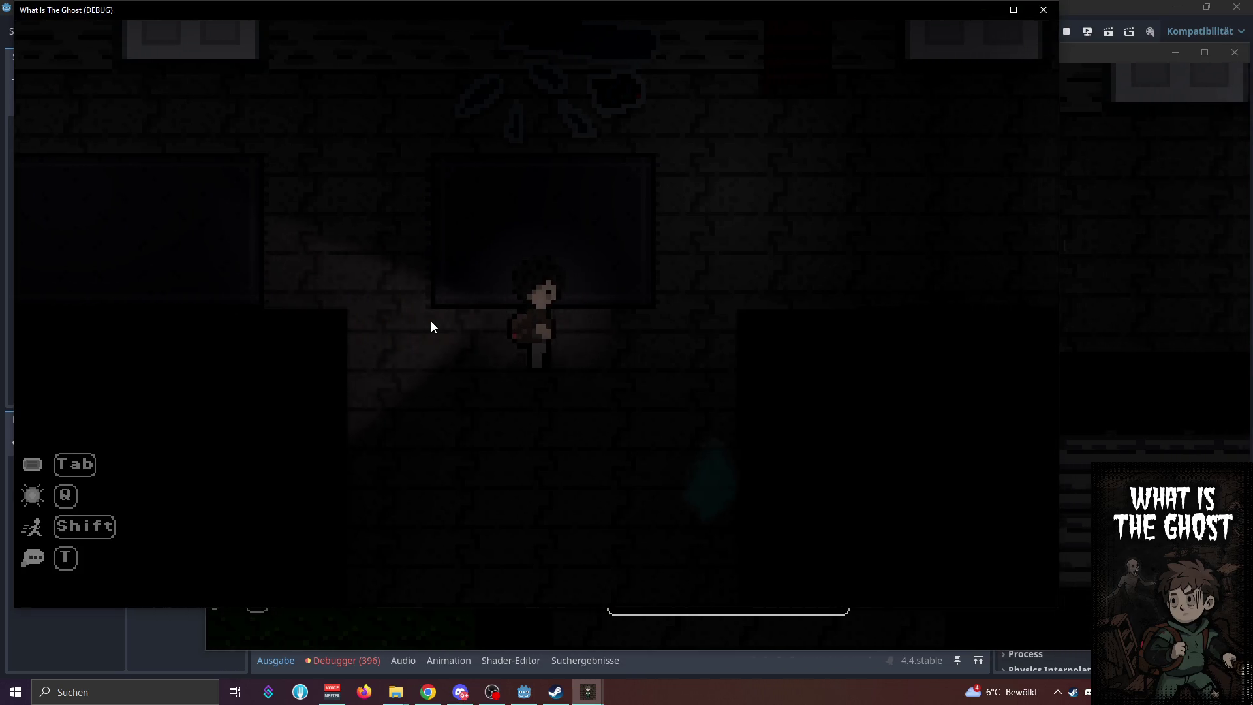
pyautogui.press('s')
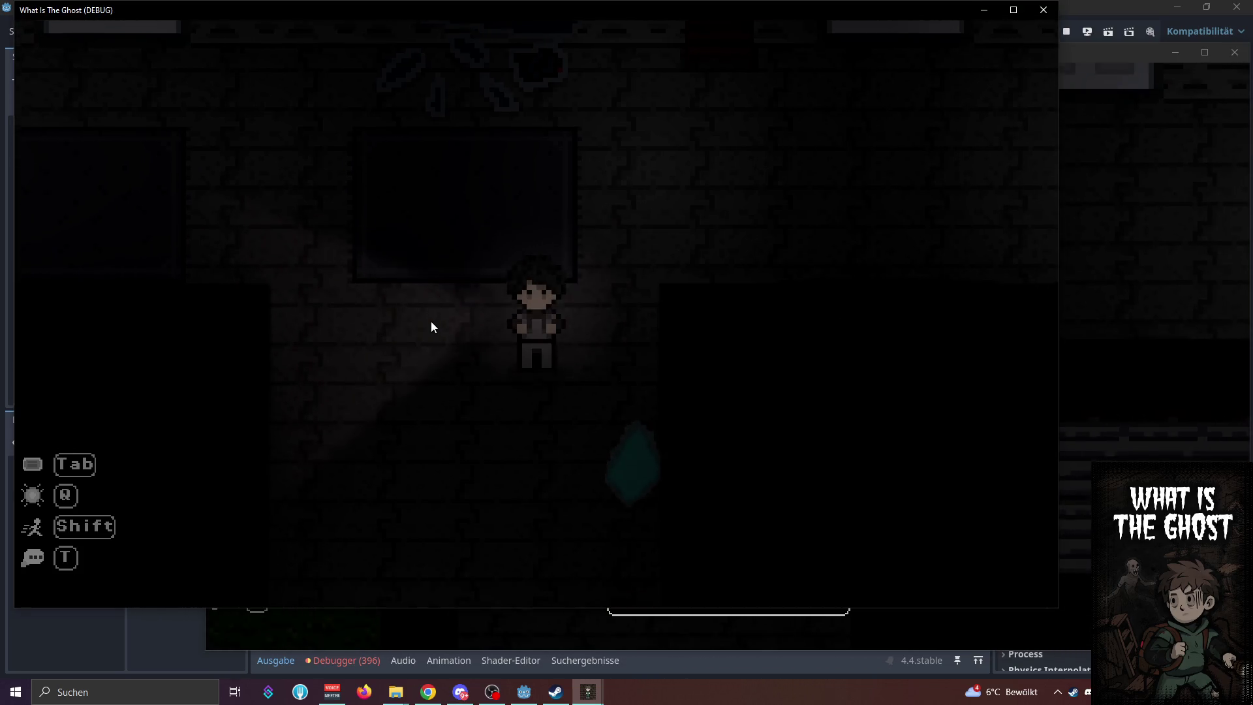
pyautogui.press('Tab')
pyautogui.press('Tab')
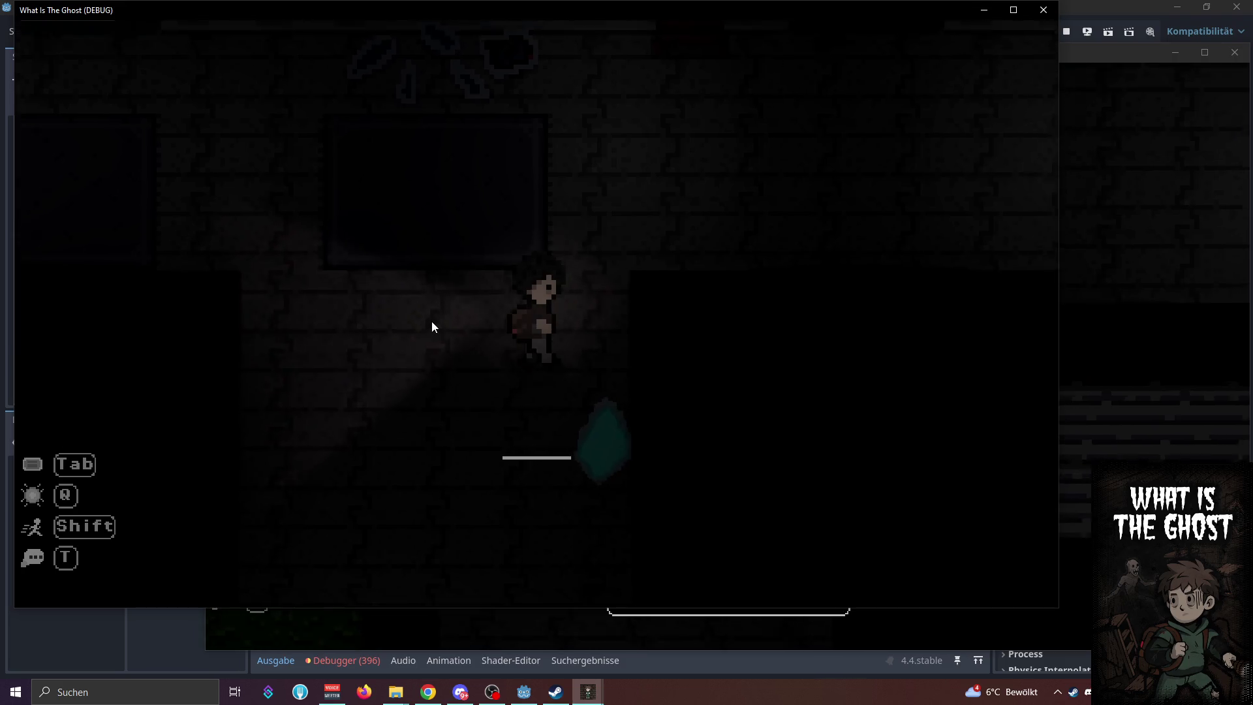
pyautogui.press('d')
pyautogui.press('w')
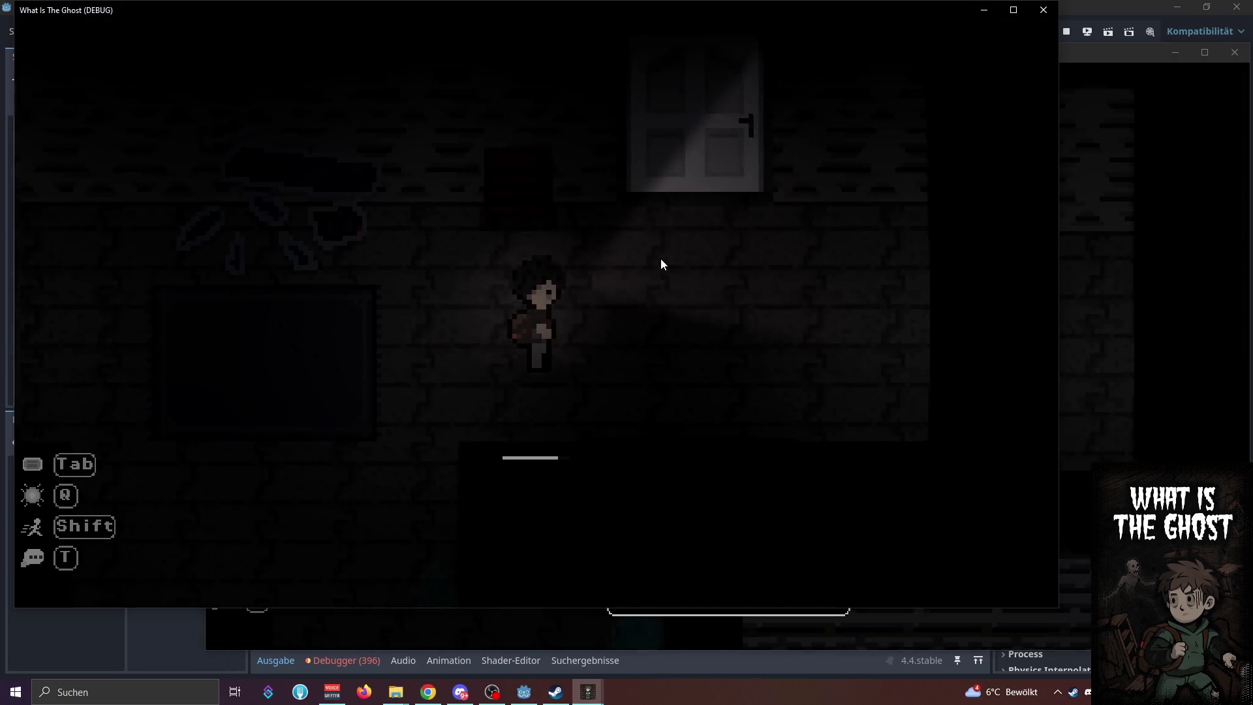
pyautogui.press('d')
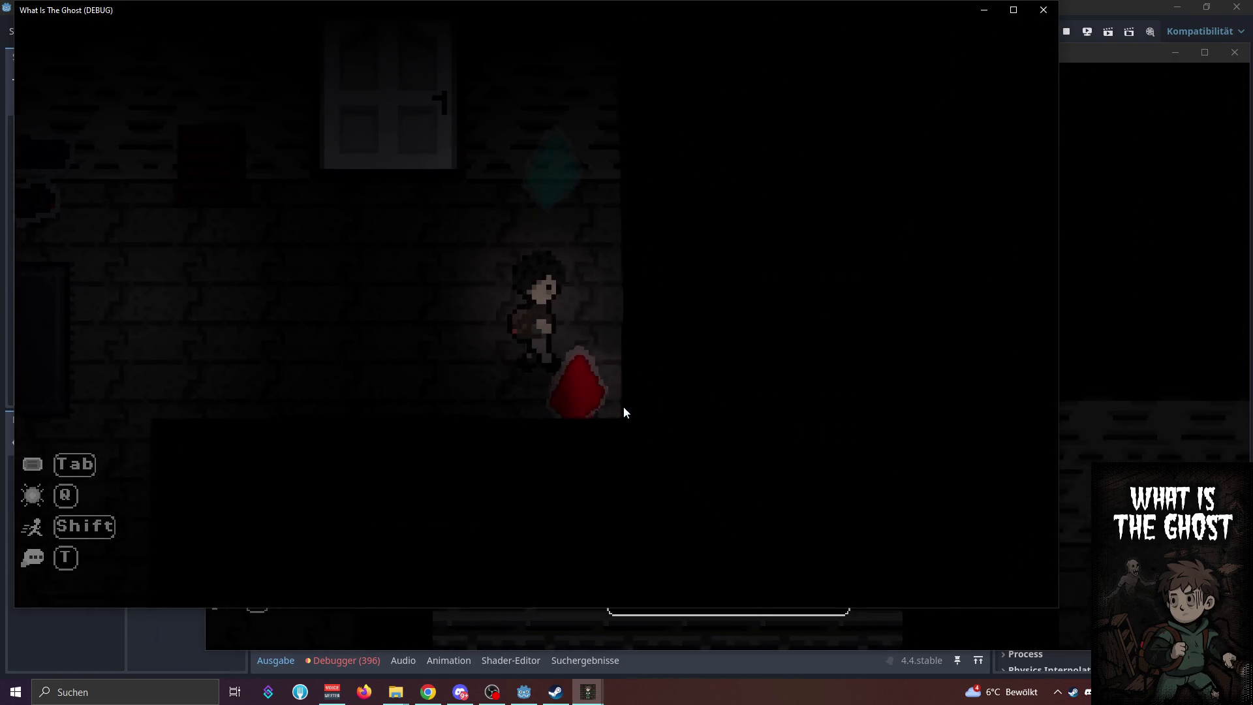
pyautogui.press('s')
pyautogui.press('e')
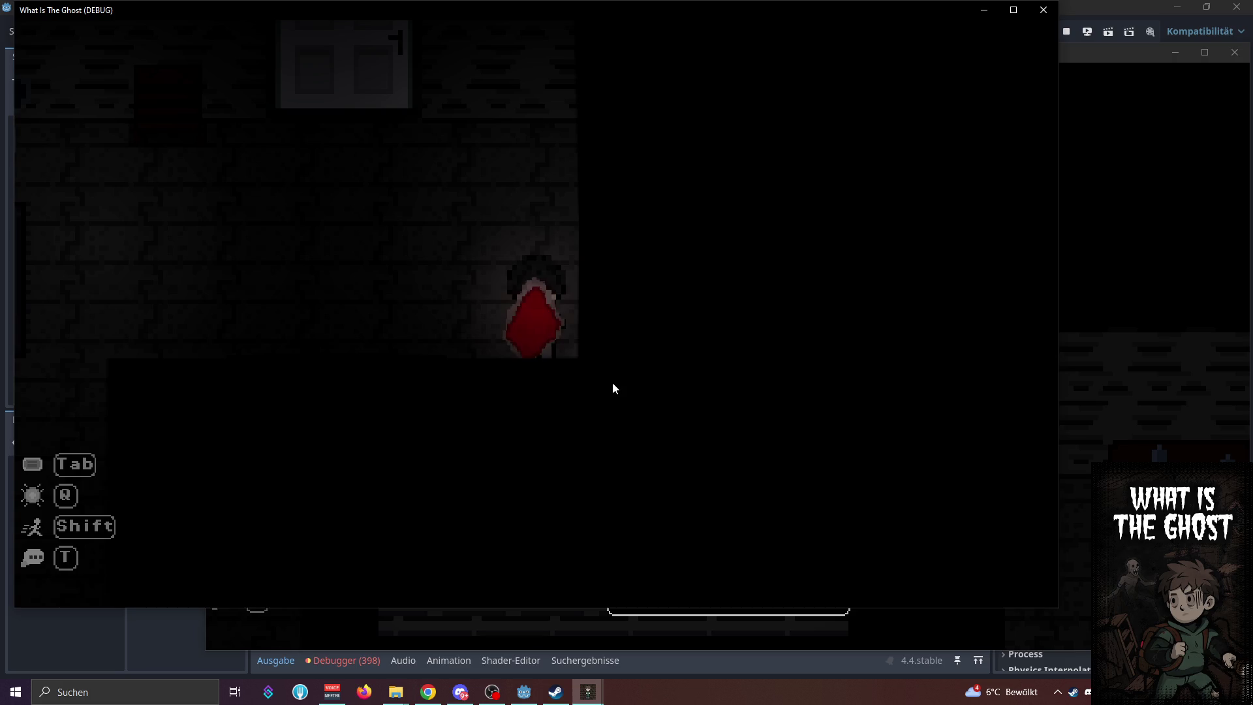
# Open and close the pause menu, then walk the host left into the dark rooms until dying
pyautogui.press('Escape')
pyautogui.press('Escape')
pyautogui.press('e')
pyautogui.press('Escape')
pyautogui.press('a')
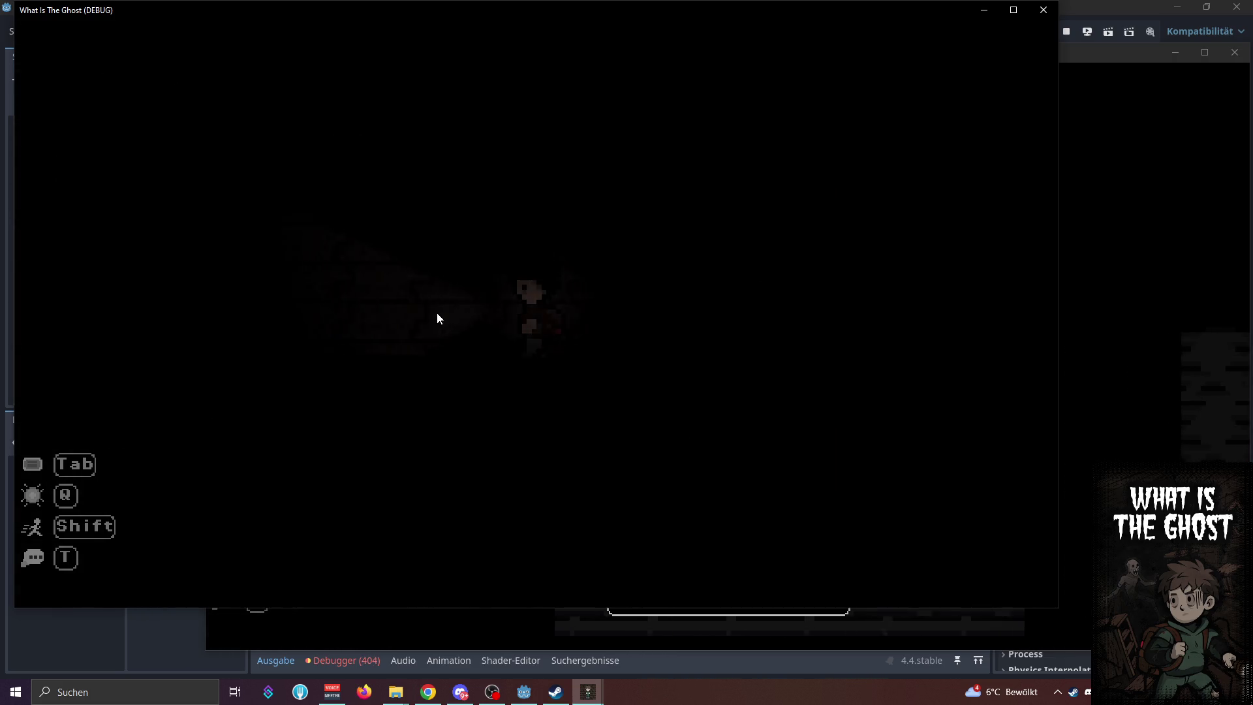
pyautogui.press('a')
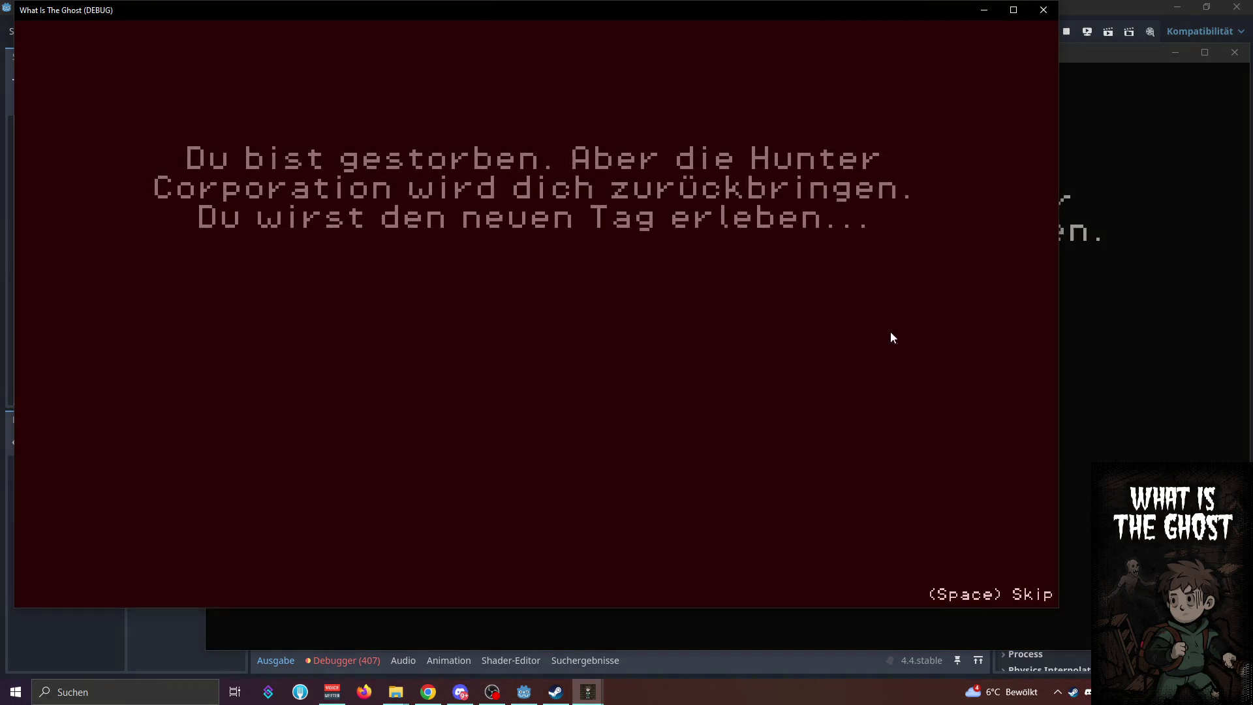
# Inspect the 'Starting Red Screen!' lines in the output log and stop the debug session
pyautogui.click(279, 663)
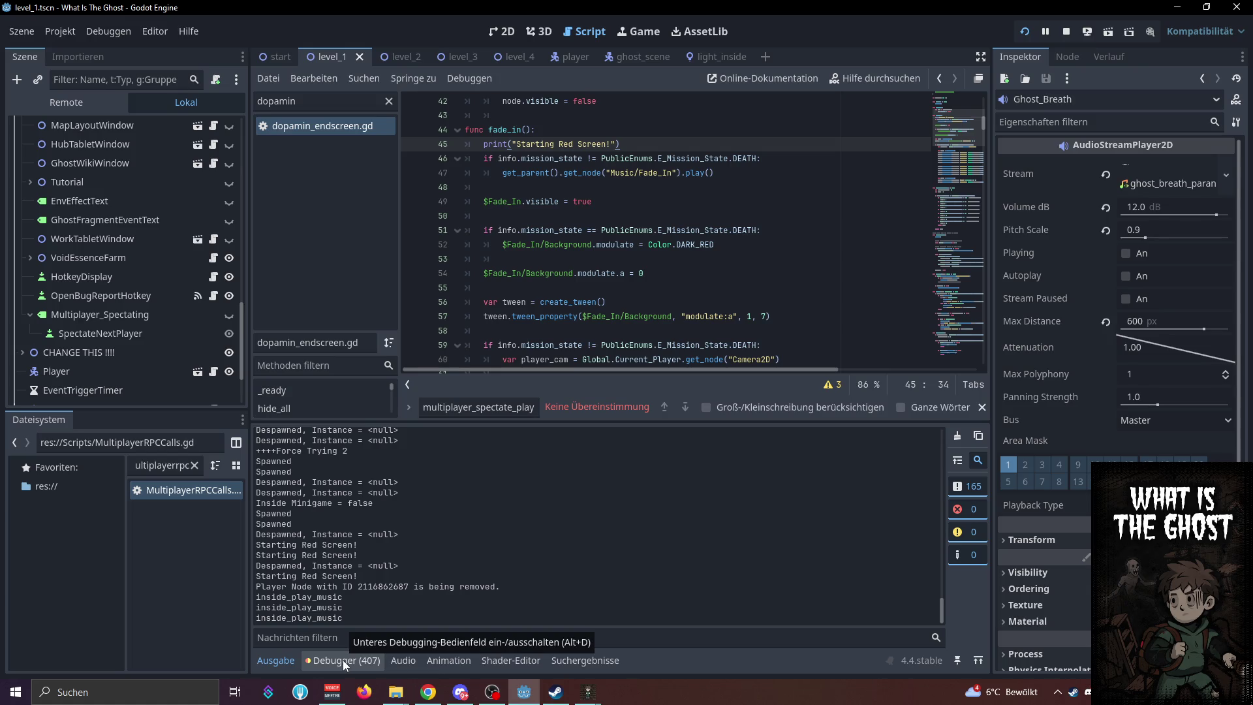
pyautogui.moveTo(359, 555); pyautogui.dragTo(255, 545)
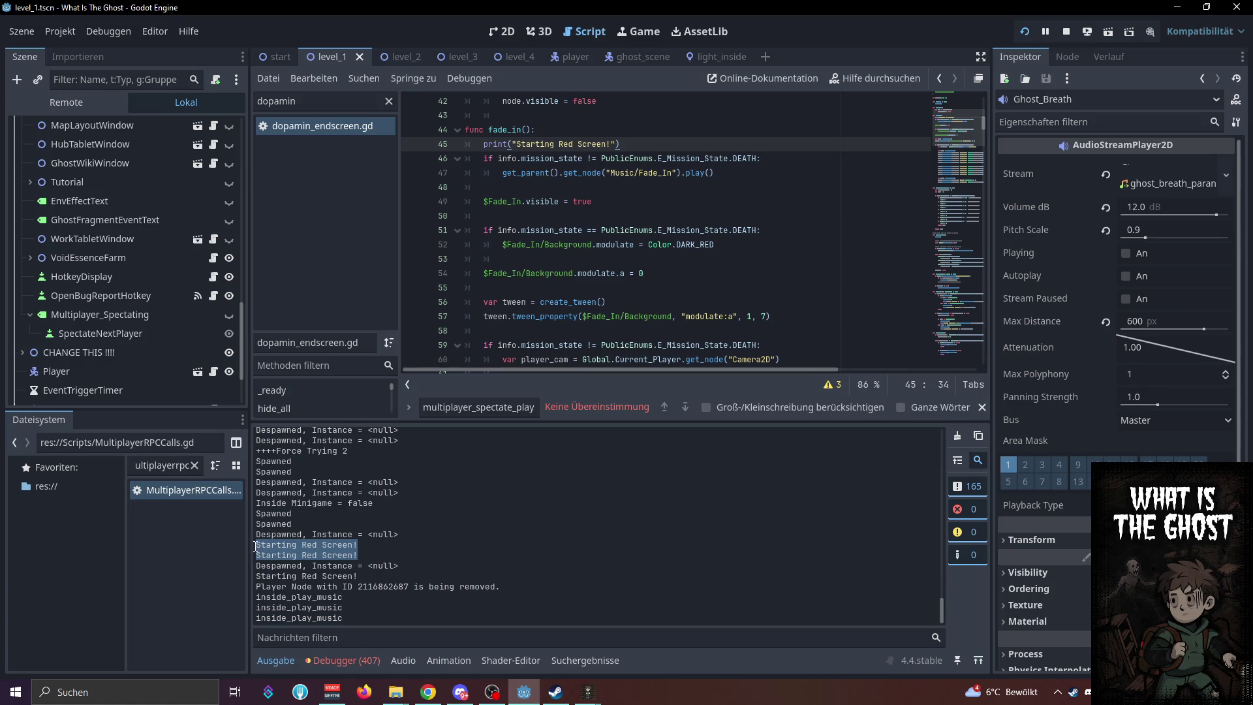
pyautogui.click(385, 566)
pyautogui.moveTo(359, 579); pyautogui.dragTo(259, 576)
pyautogui.click(281, 578)
pyautogui.click(1071, 34)
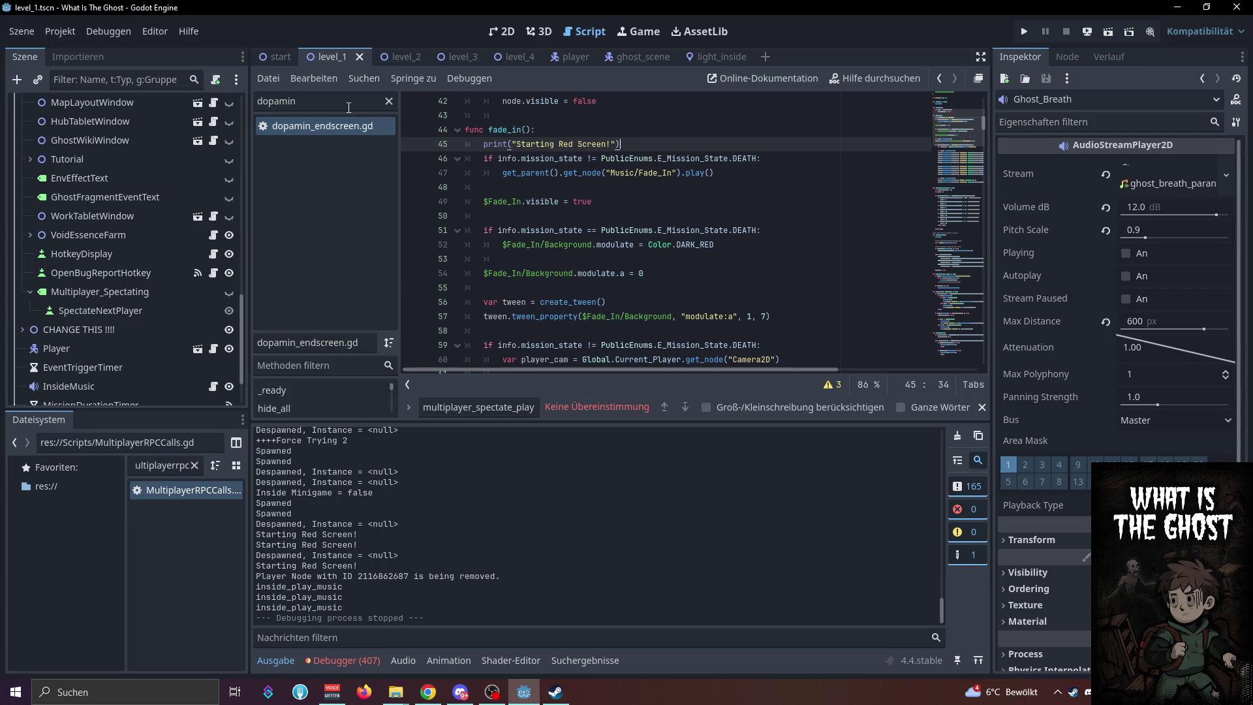
pyautogui.click(348, 107)
# Open player.gd via the script filter and inspect multiplayer_host_execute_all_dead and multiplayer_spectate_player
pyautogui.write('player')
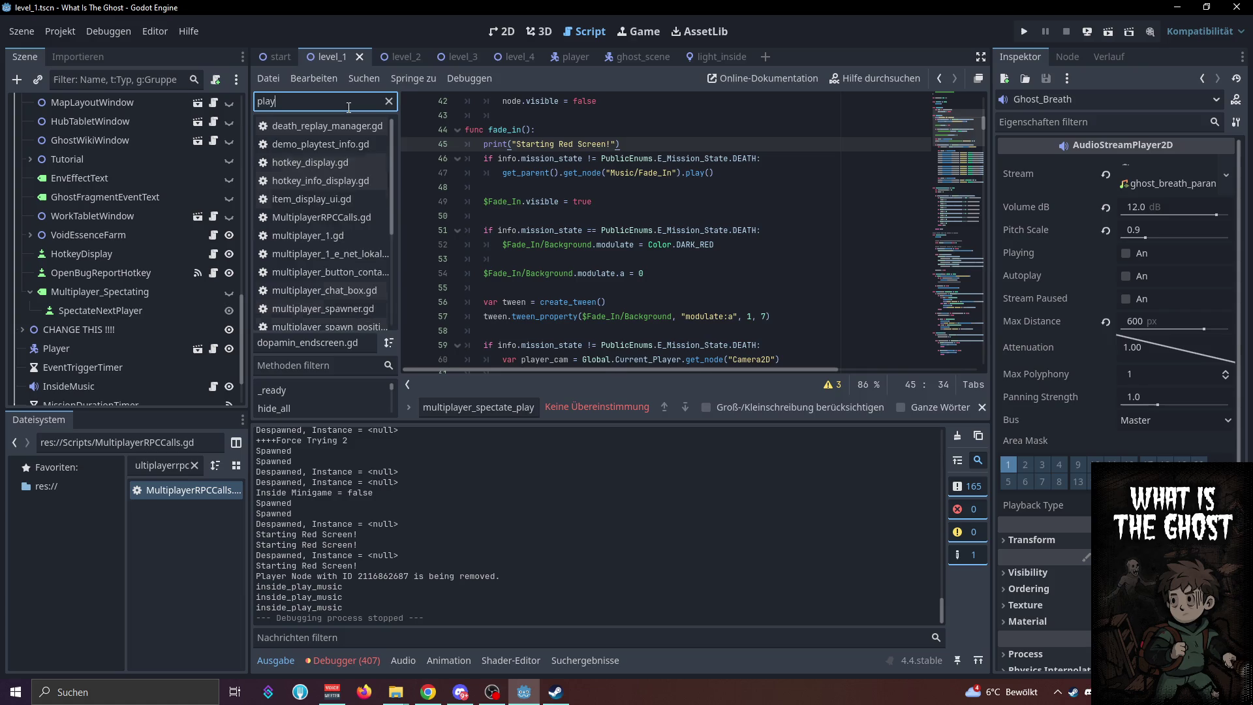
pyautogui.click(292, 272)
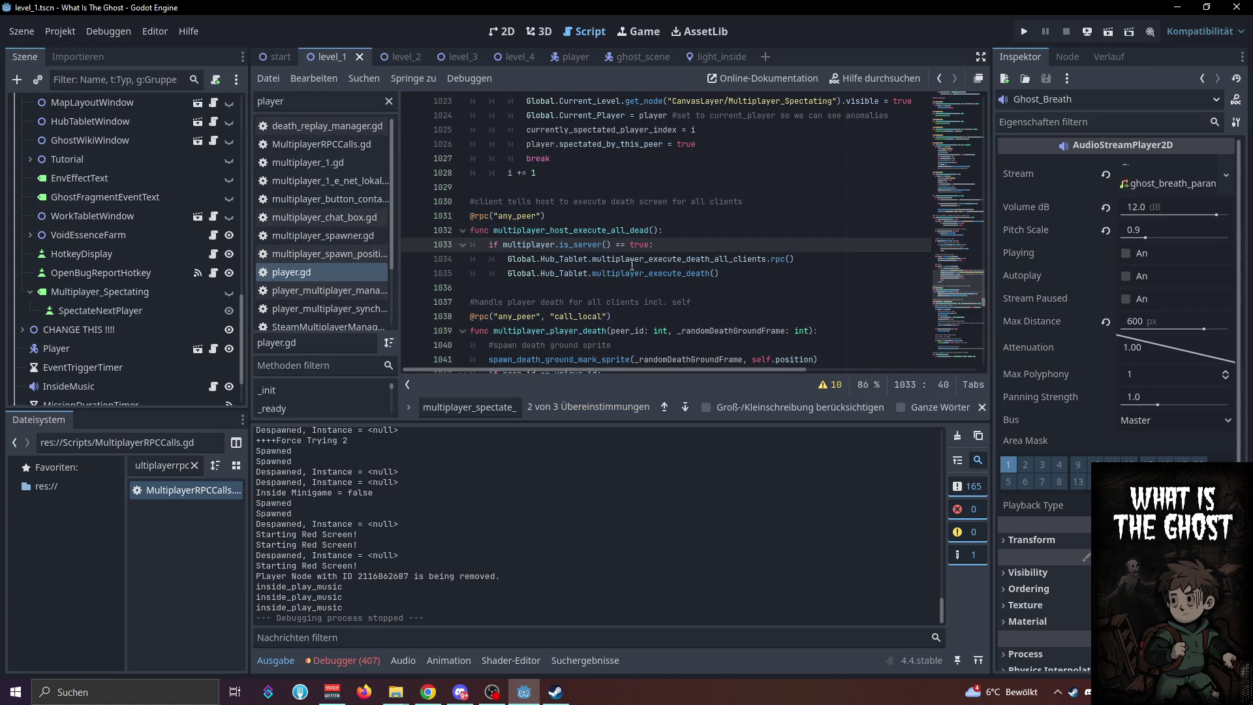
pyautogui.doubleClick(633, 231)
pyautogui.scroll(-4, 607, 196)
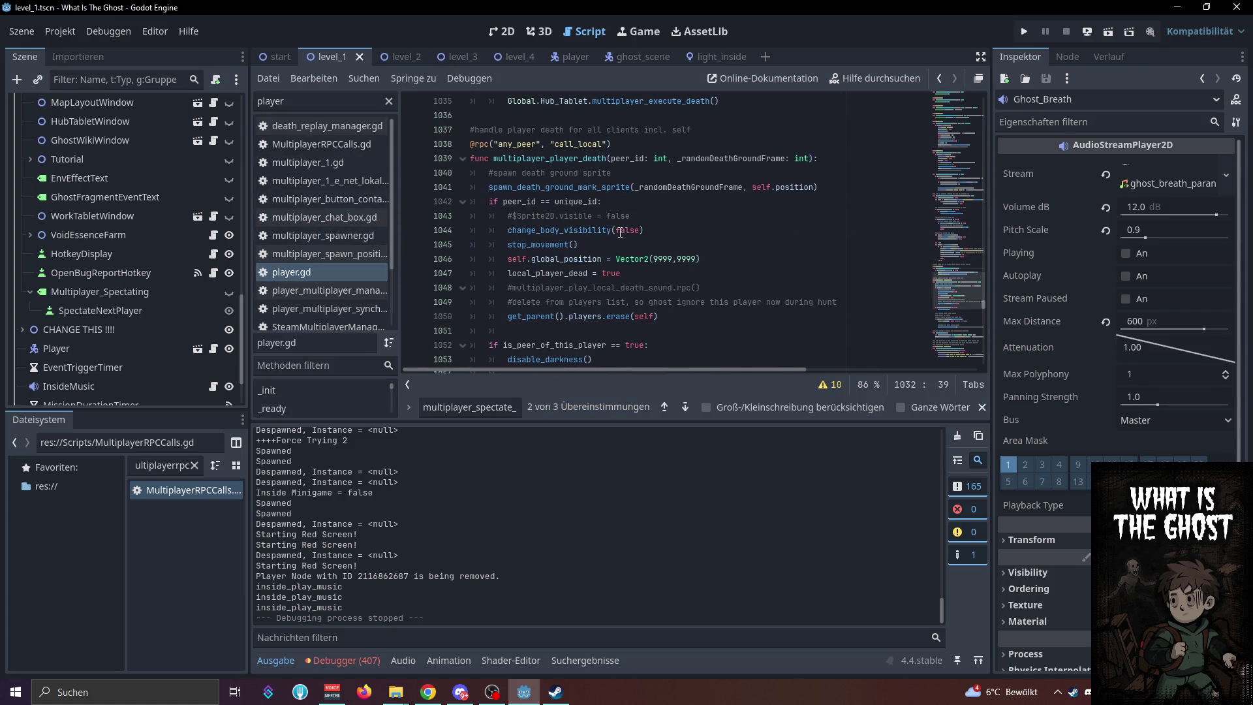
pyautogui.click(584, 158)
pyautogui.doubleClick(584, 158)
pyautogui.scroll(-6, 597, 182)
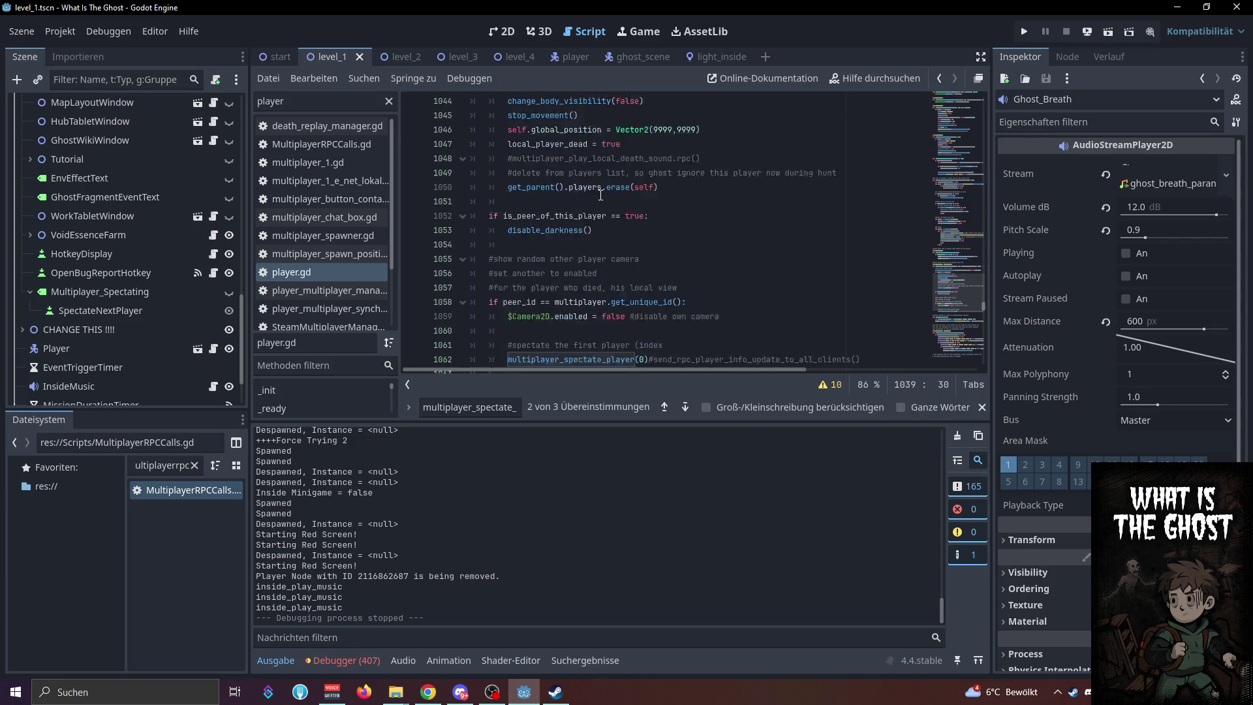
pyautogui.doubleClick(604, 232)
pyautogui.scroll(-9, 605, 231)
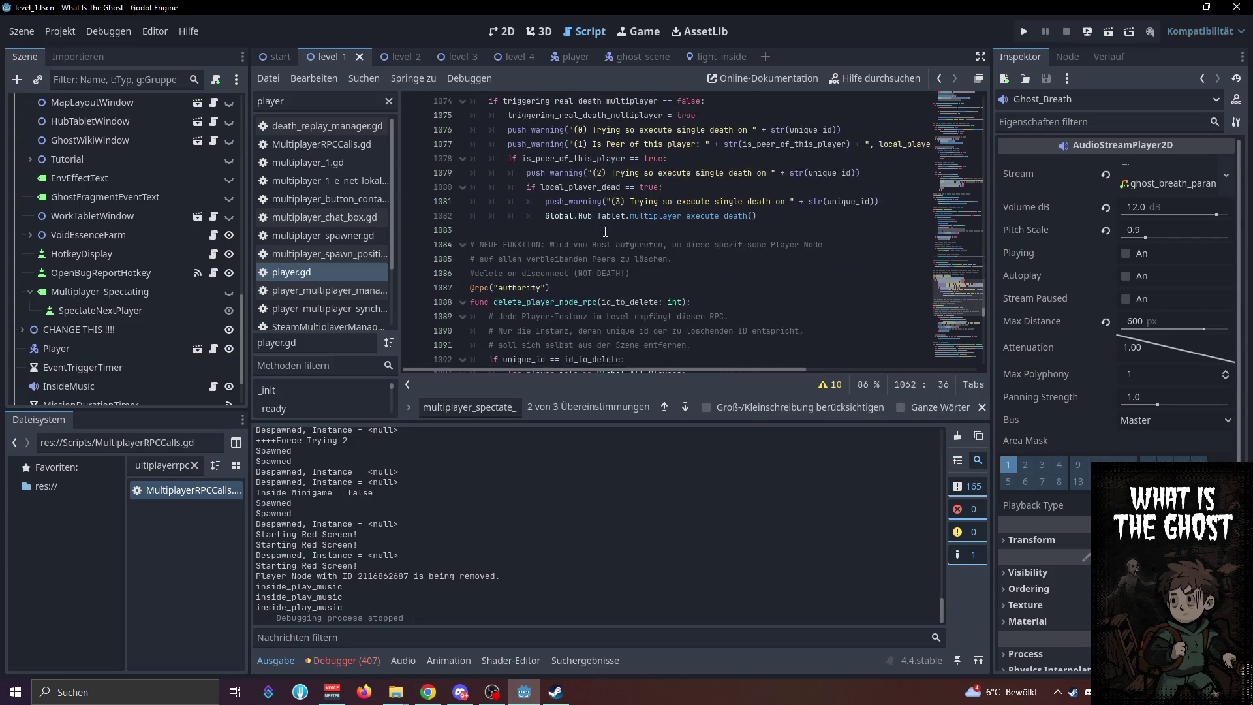
# Enlarge the code area over the output log and scroll down to client_update_self_player_info
pyautogui.moveTo(535, 421); pyautogui.dragTo(541, 504)
pyautogui.scroll(-3, 652, 326)
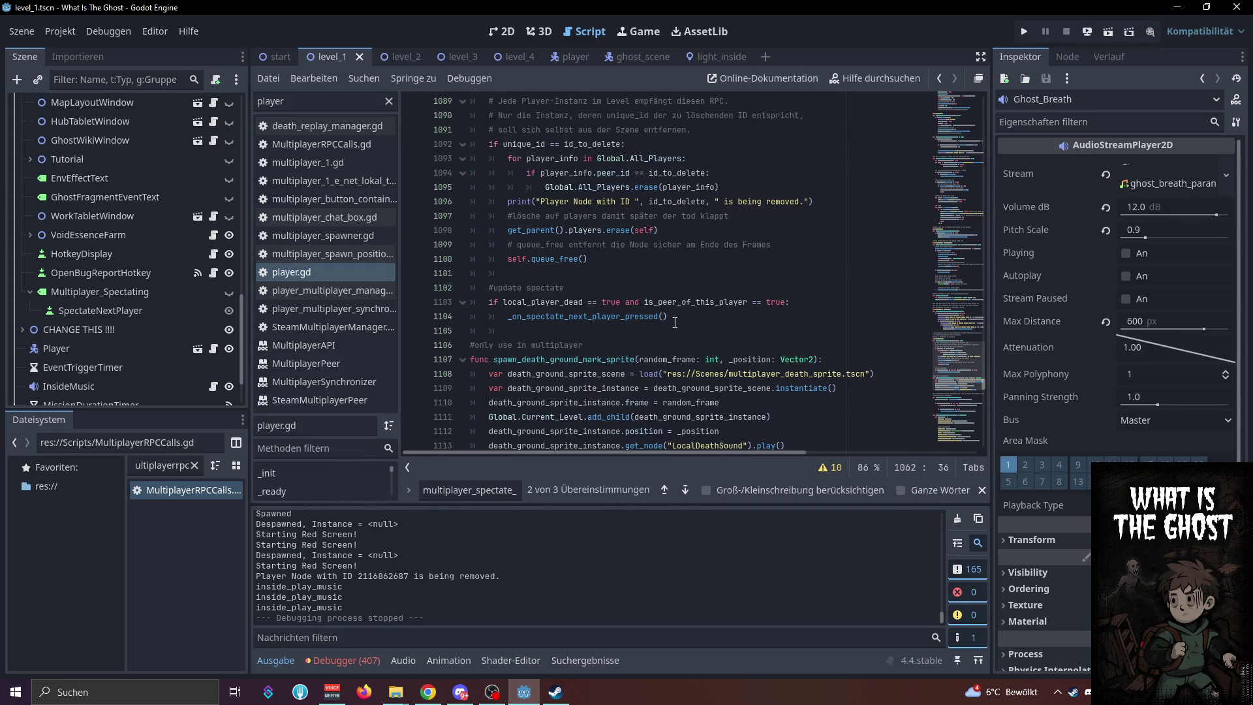
pyautogui.scroll(-3, 674, 322)
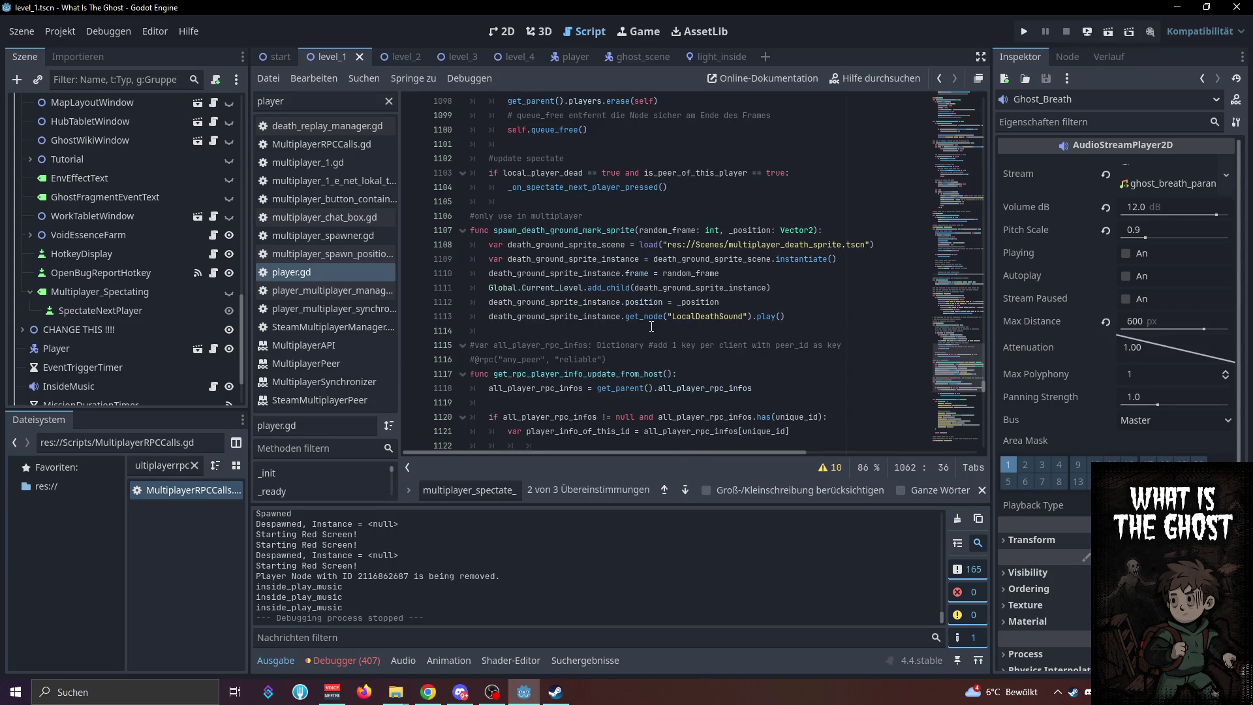
pyautogui.scroll(-3, 651, 326)
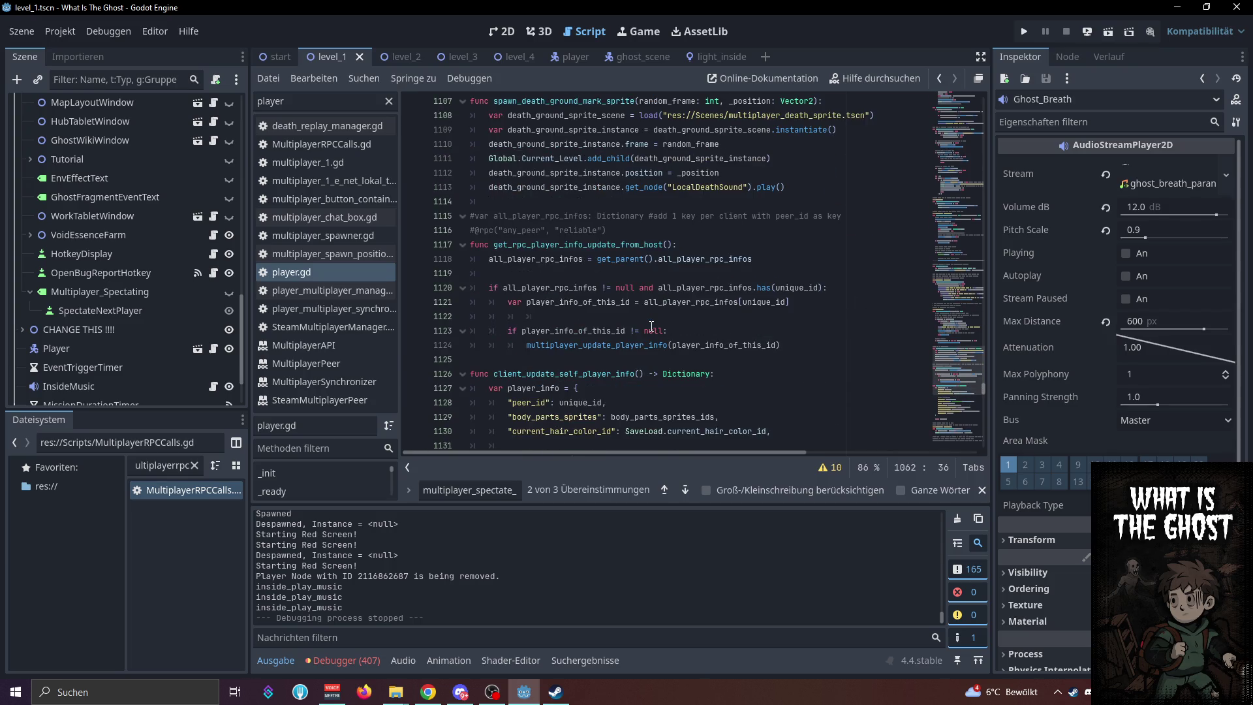
pyautogui.scroll(-3, 651, 326)
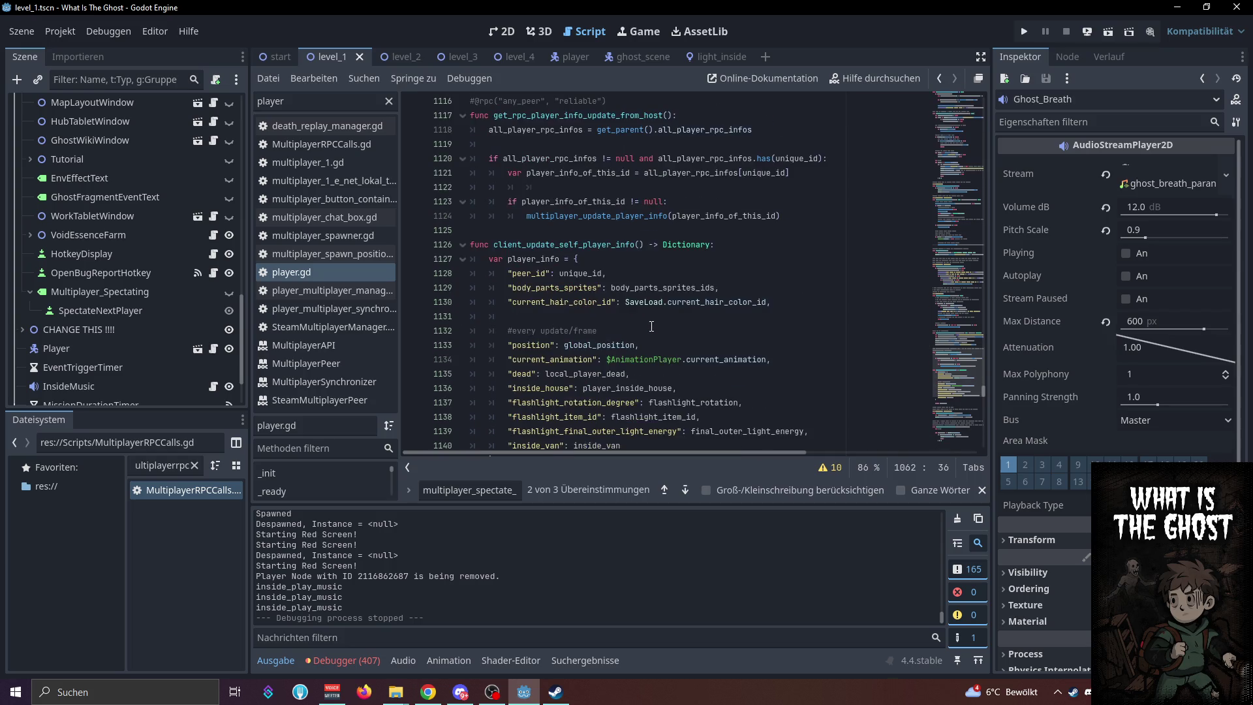
pyautogui.hotkey('ctrl', 'f')
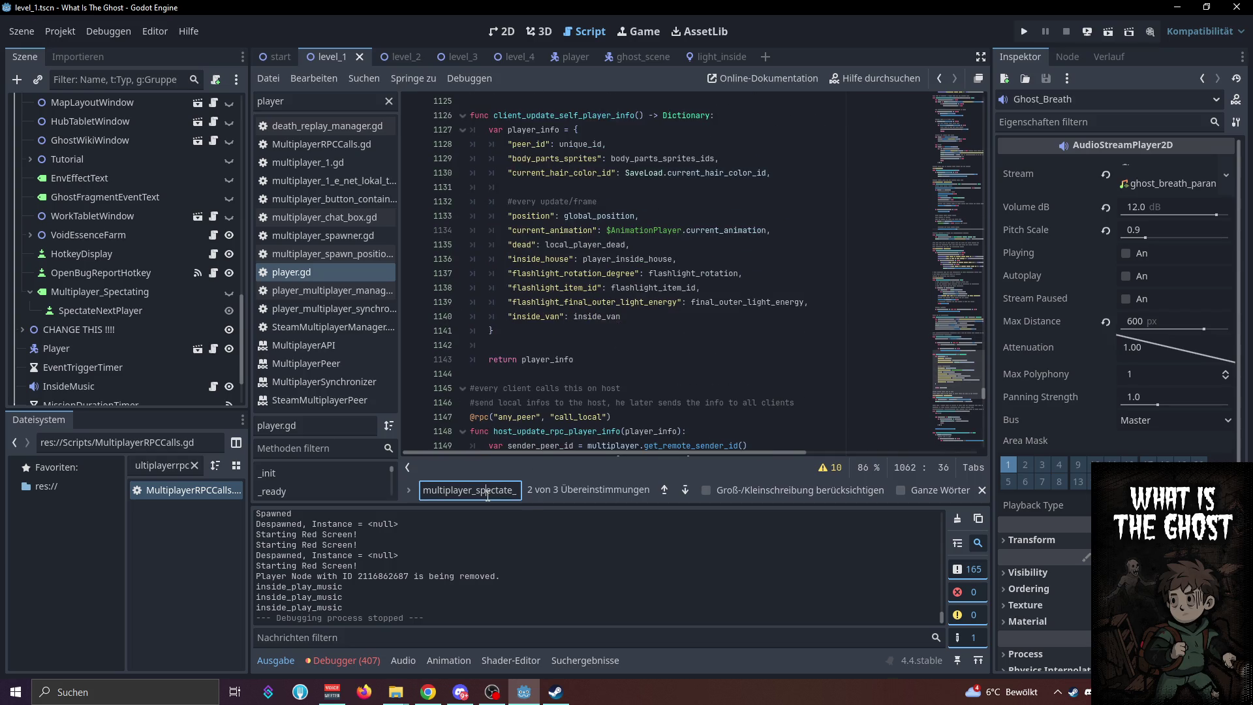
pyautogui.hotkey('shift', 'Return')
pyautogui.click(650, 352)
pyautogui.keyDown('ctrl'); pyautogui.click(567, 273); pyautogui.keyUp('ctrl')
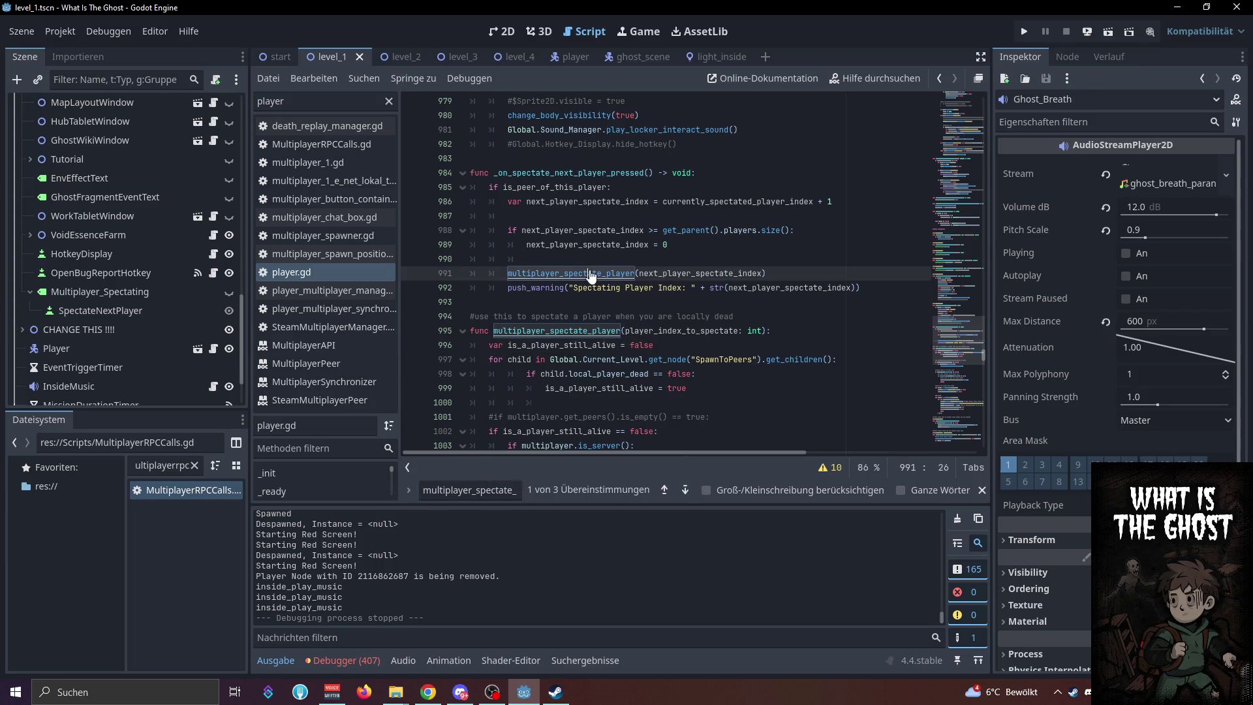
pyautogui.scroll(-3, 678, 295)
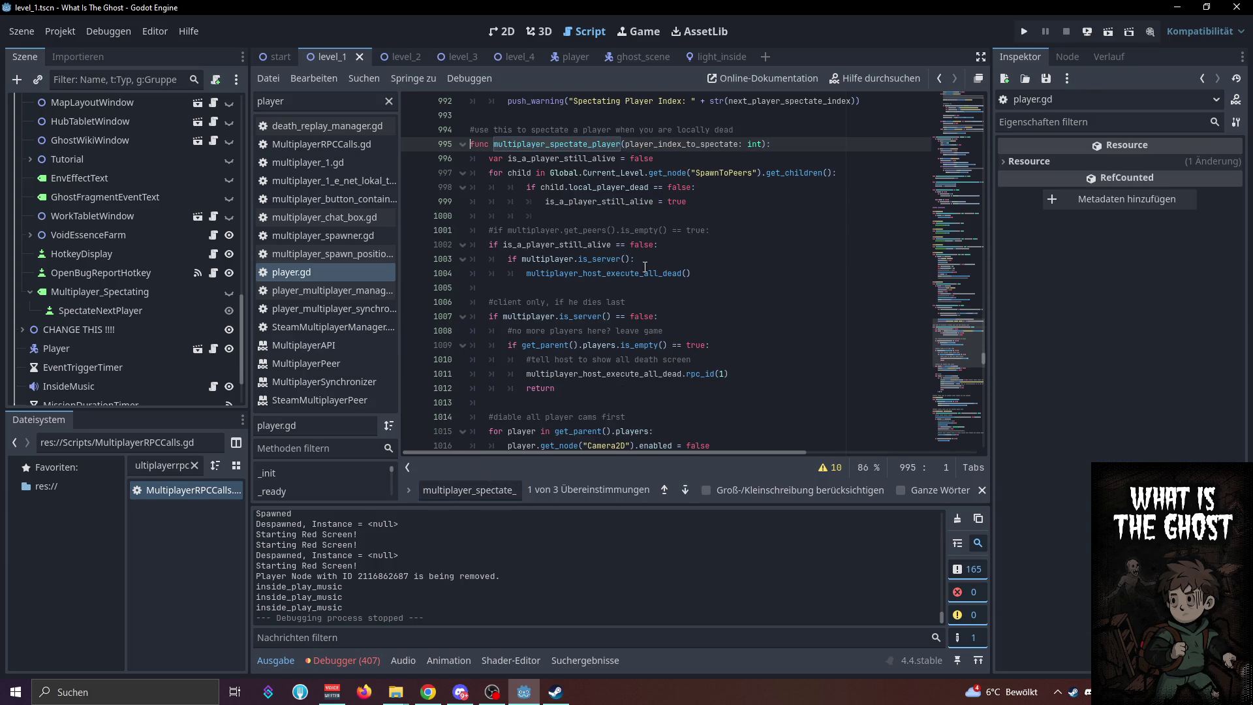
pyautogui.click(653, 260)
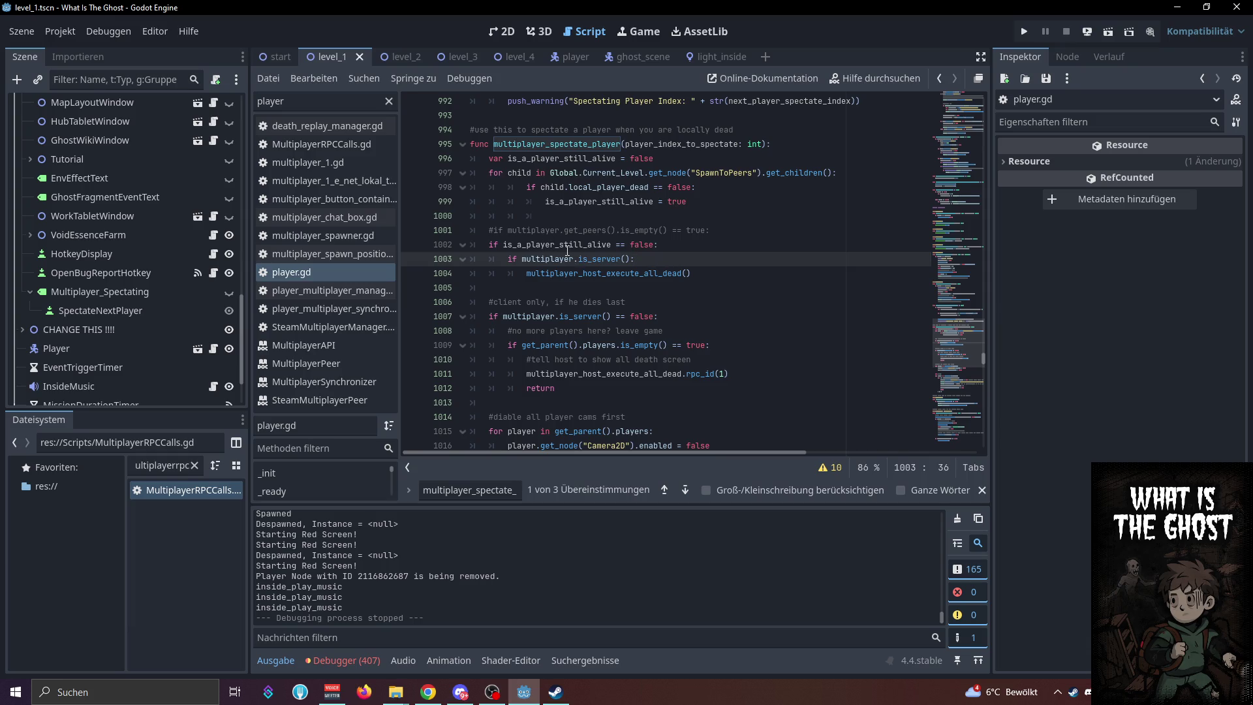
pyautogui.moveTo(571, 247)
pyautogui.doubleClick(541, 144)
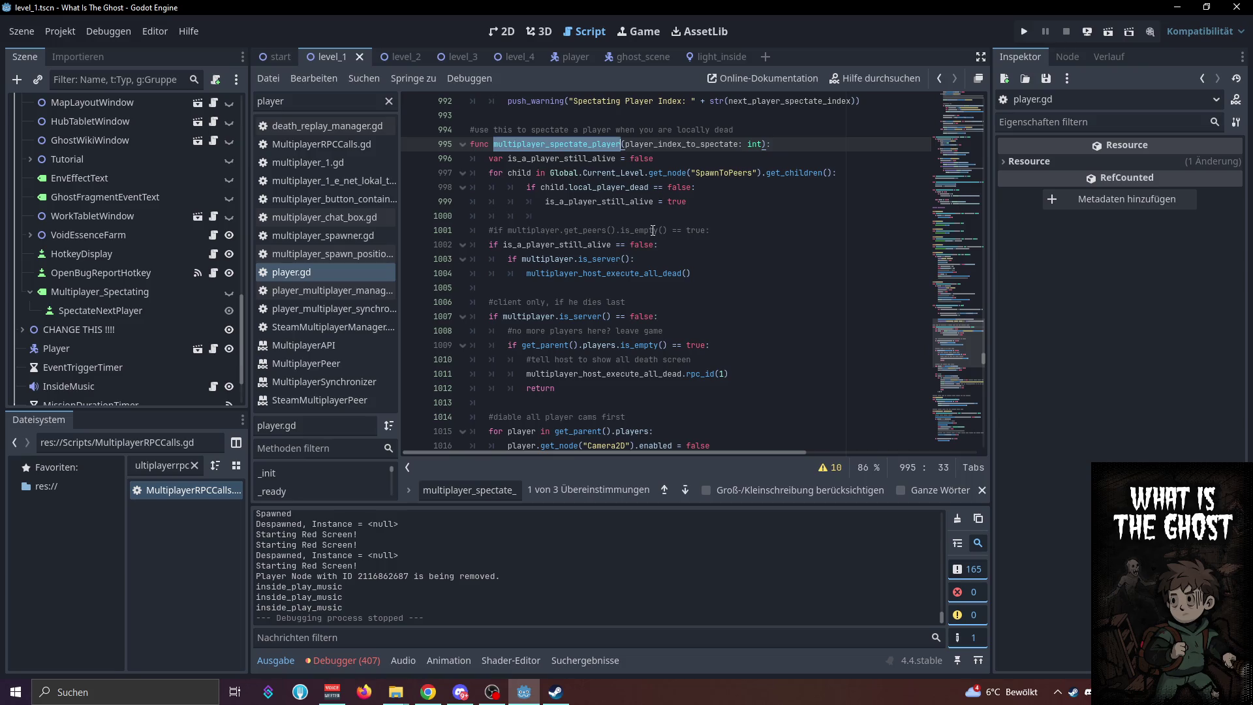
pyautogui.hotkey('ctrl', 'f')
pyautogui.press('Return')
pyautogui.press('Return')
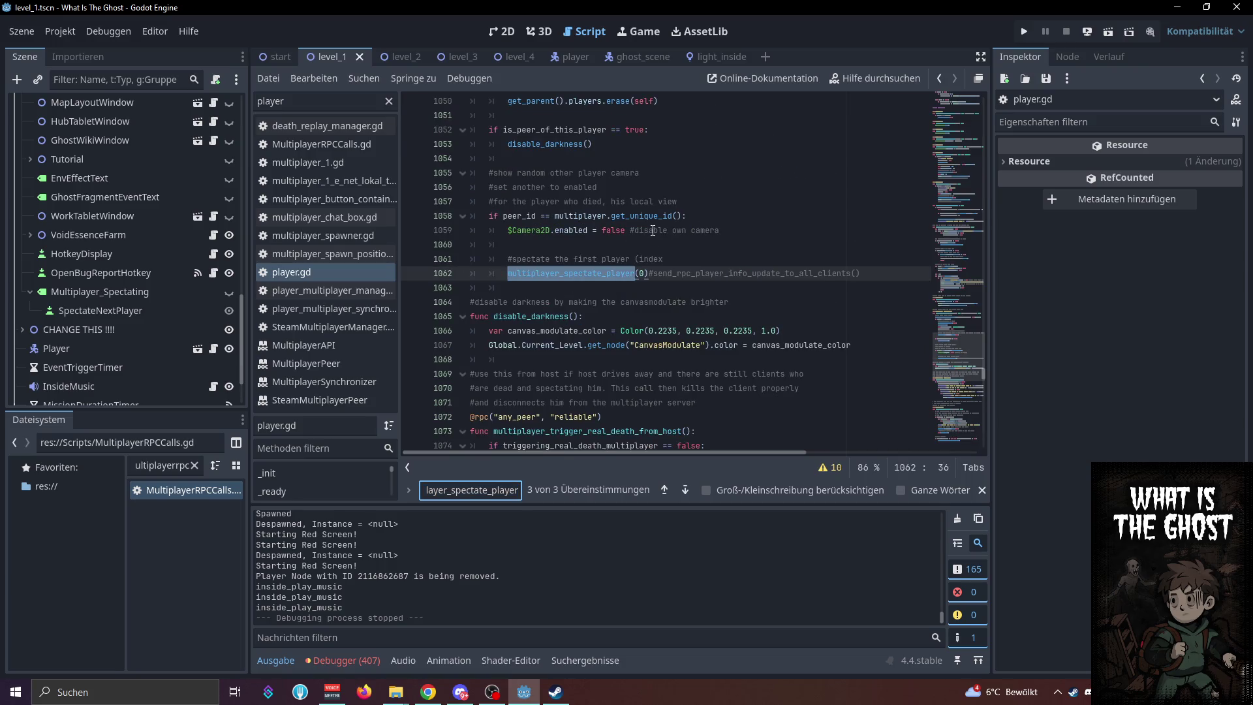
pyautogui.scroll(3, 696, 190)
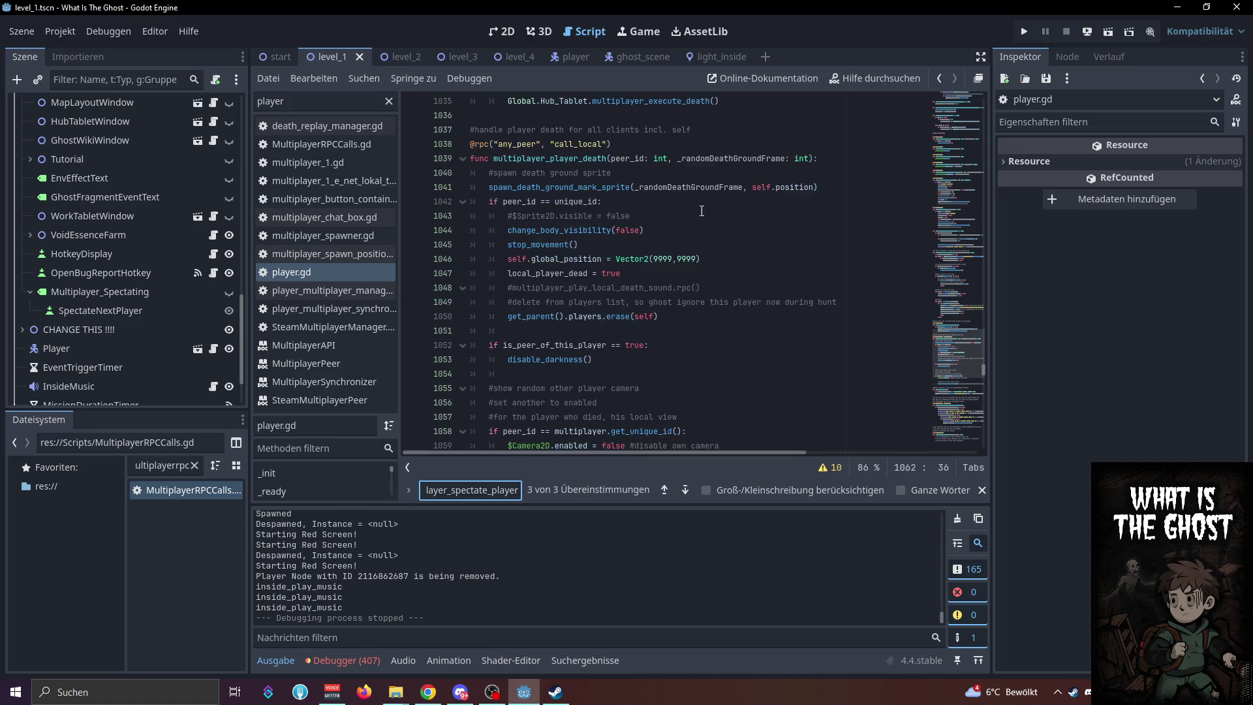
pyautogui.scroll(1, 702, 211)
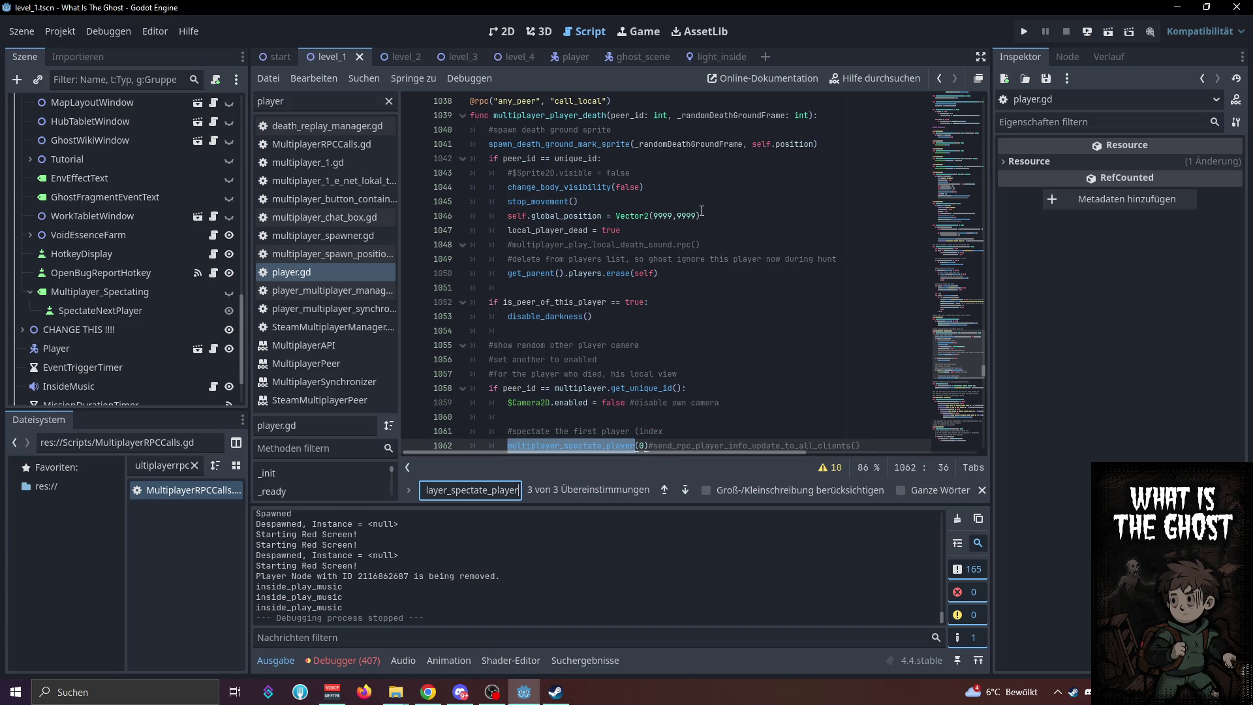
pyautogui.scroll(-1, 701, 210)
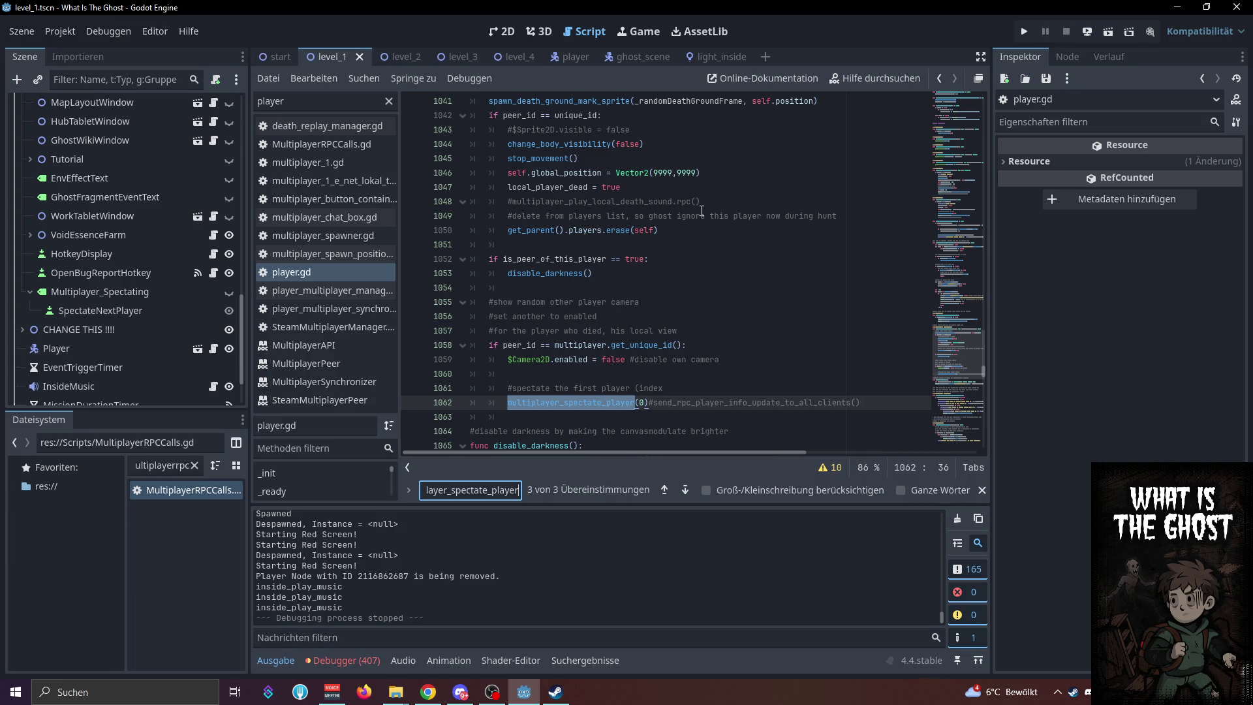
pyautogui.press('Return')
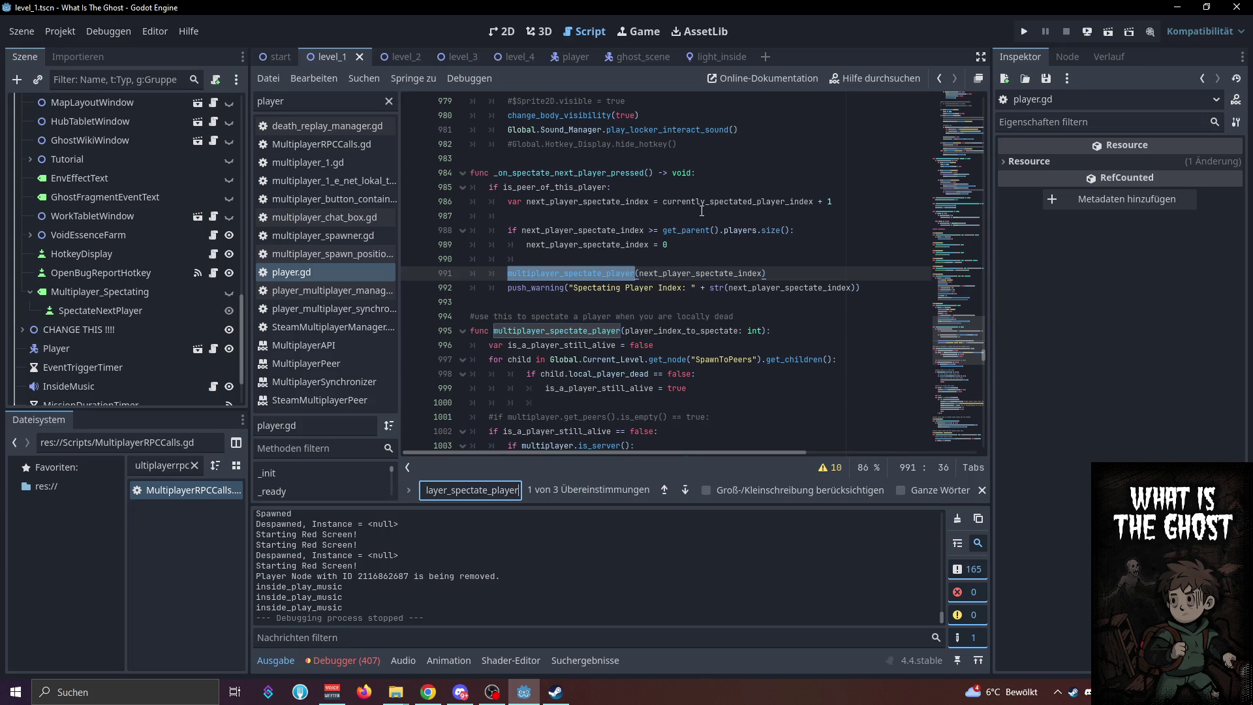
pyautogui.press('Return')
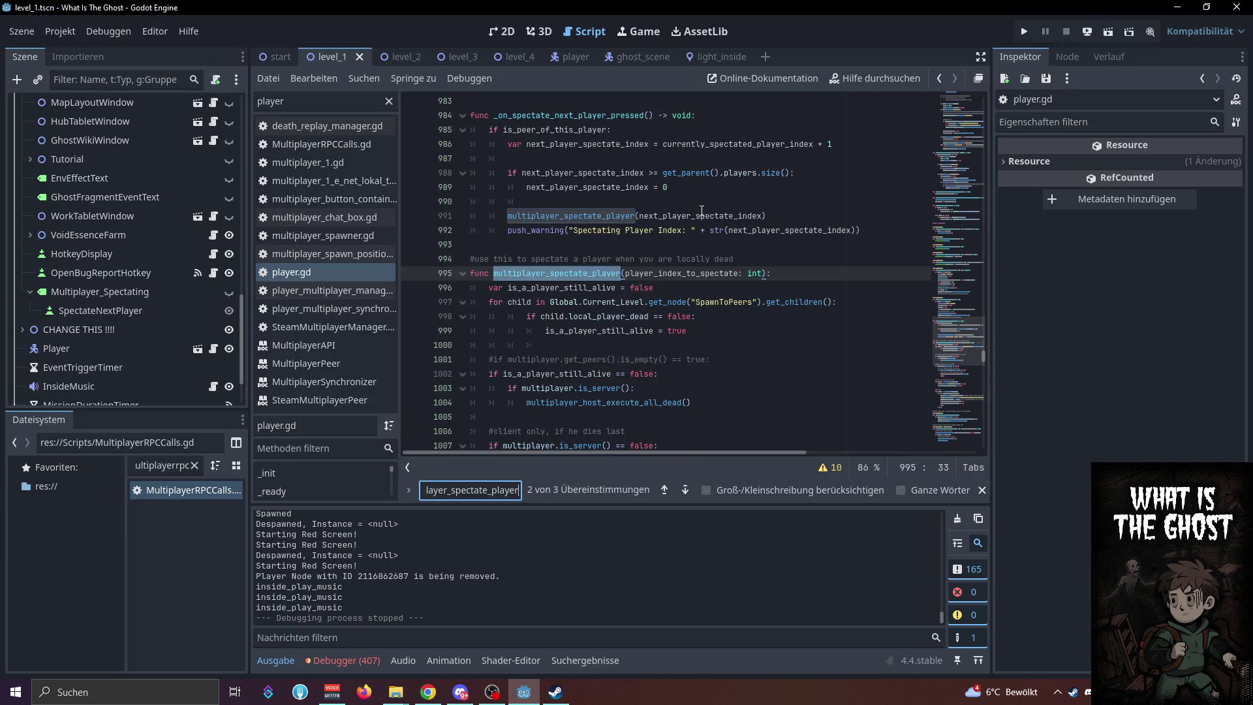
pyautogui.press('Return')
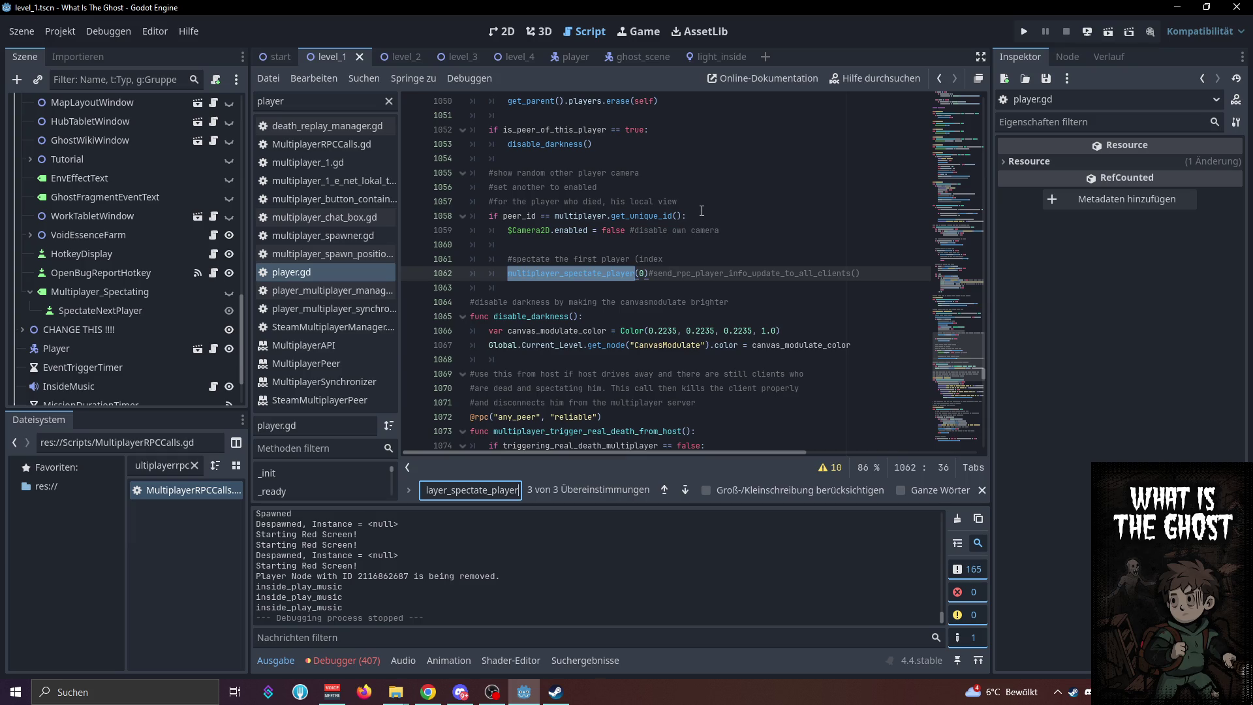
pyautogui.scroll(2, 701, 211)
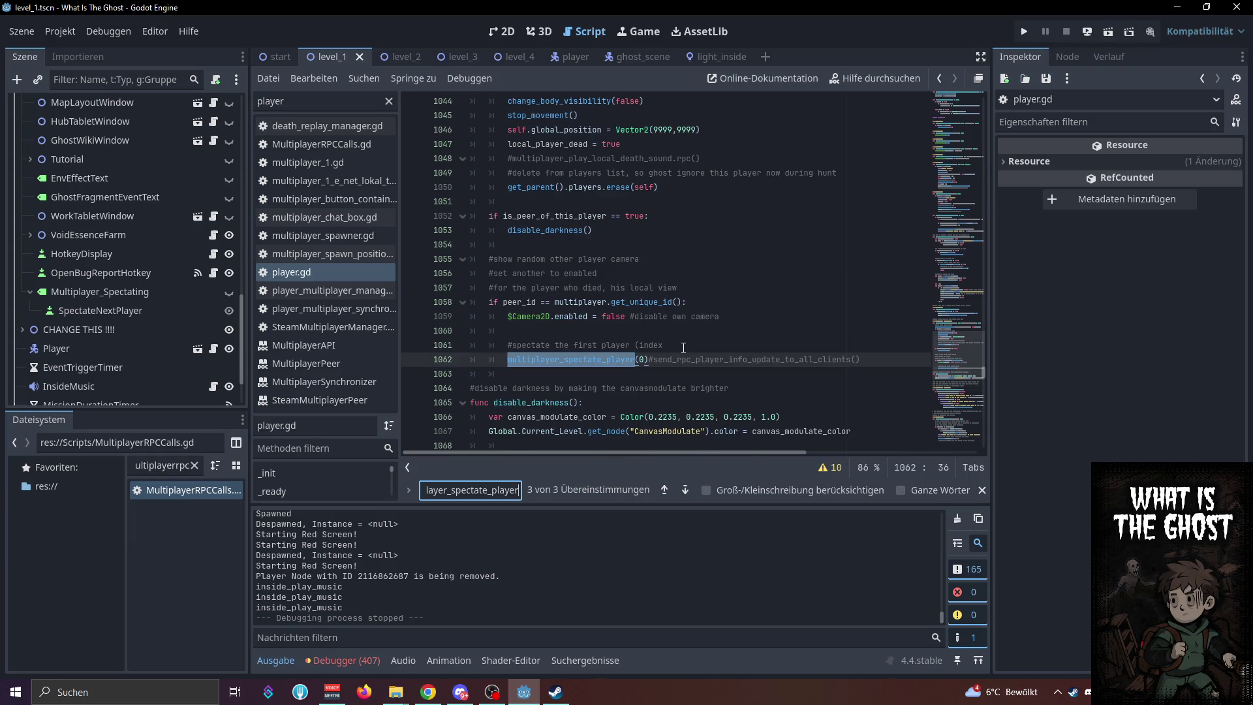
pyautogui.press('Return')
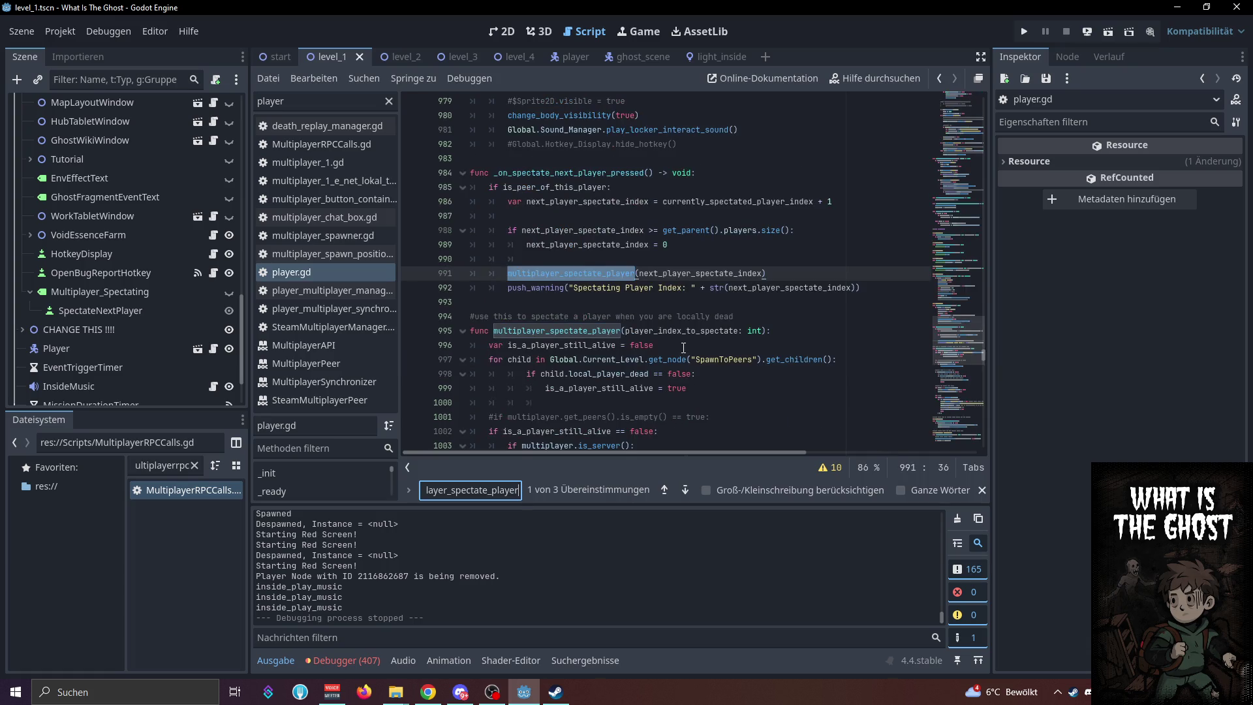
pyautogui.press('Return')
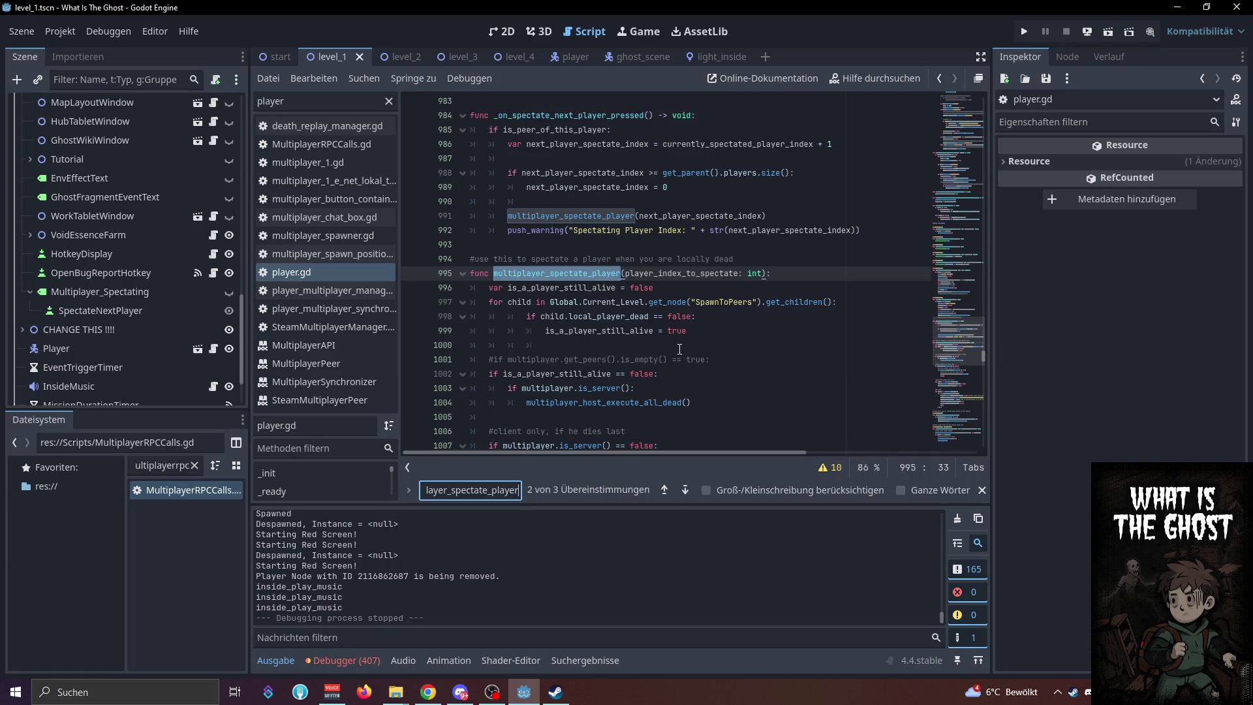
pyautogui.scroll(-4, 714, 336)
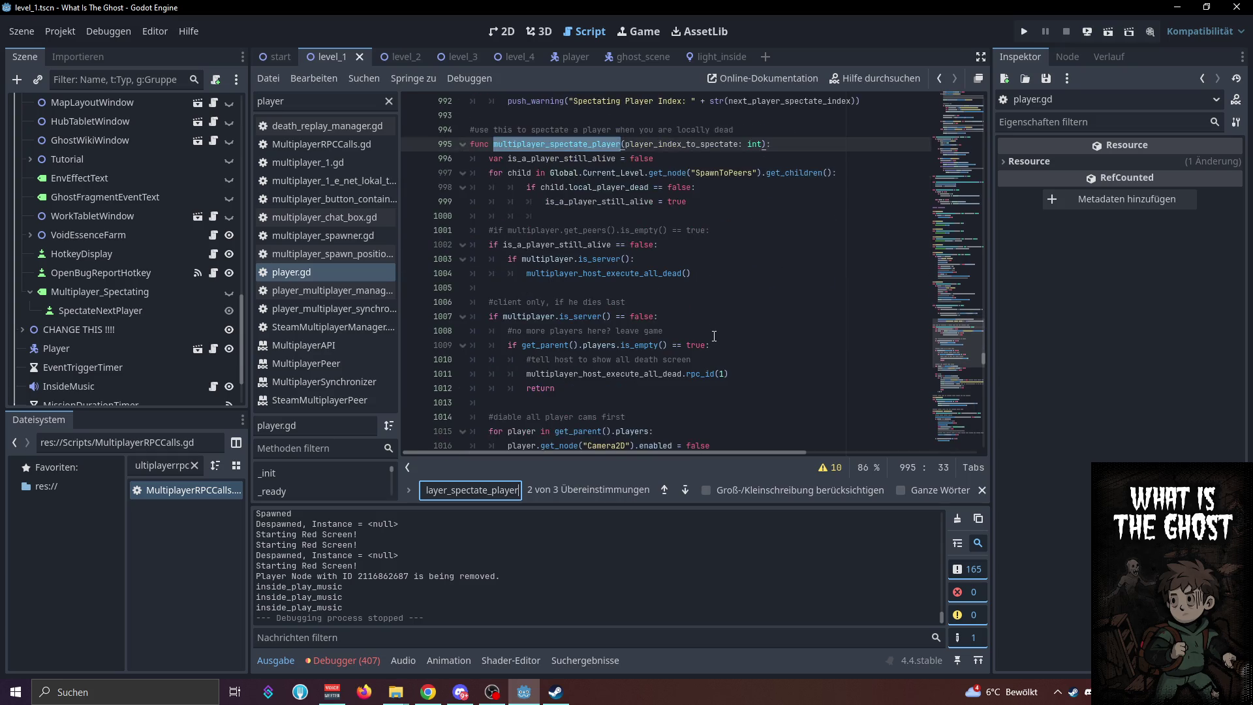
pyautogui.scroll(1, 595, 344)
pyautogui.scroll(-4, 582, 390)
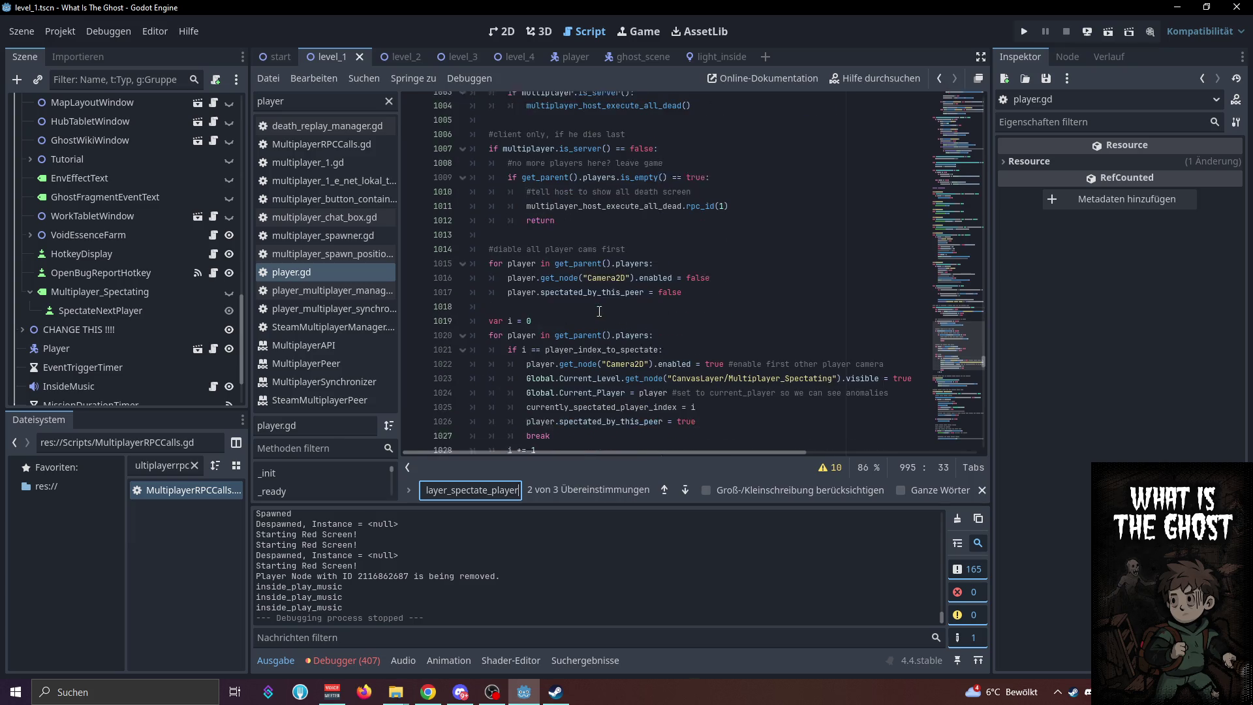
pyautogui.scroll(1, 595, 276)
pyautogui.scroll(-1, 595, 275)
pyautogui.scroll(2, 604, 242)
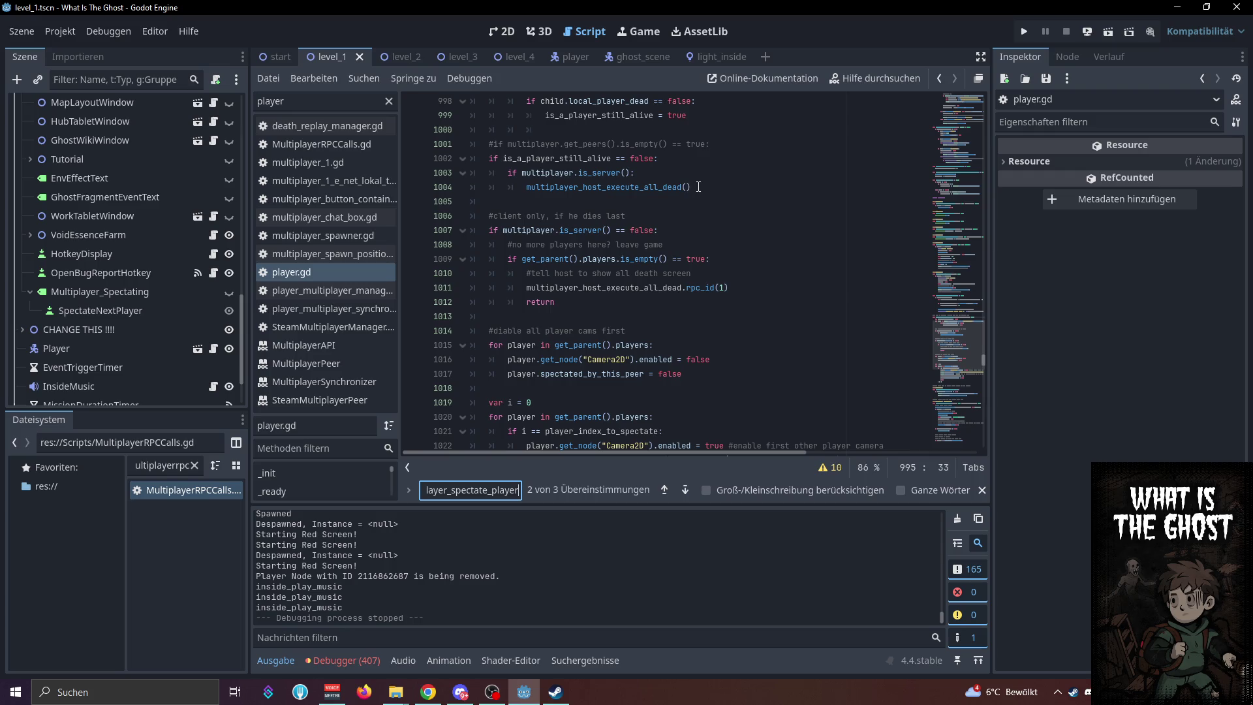
pyautogui.click(698, 186)
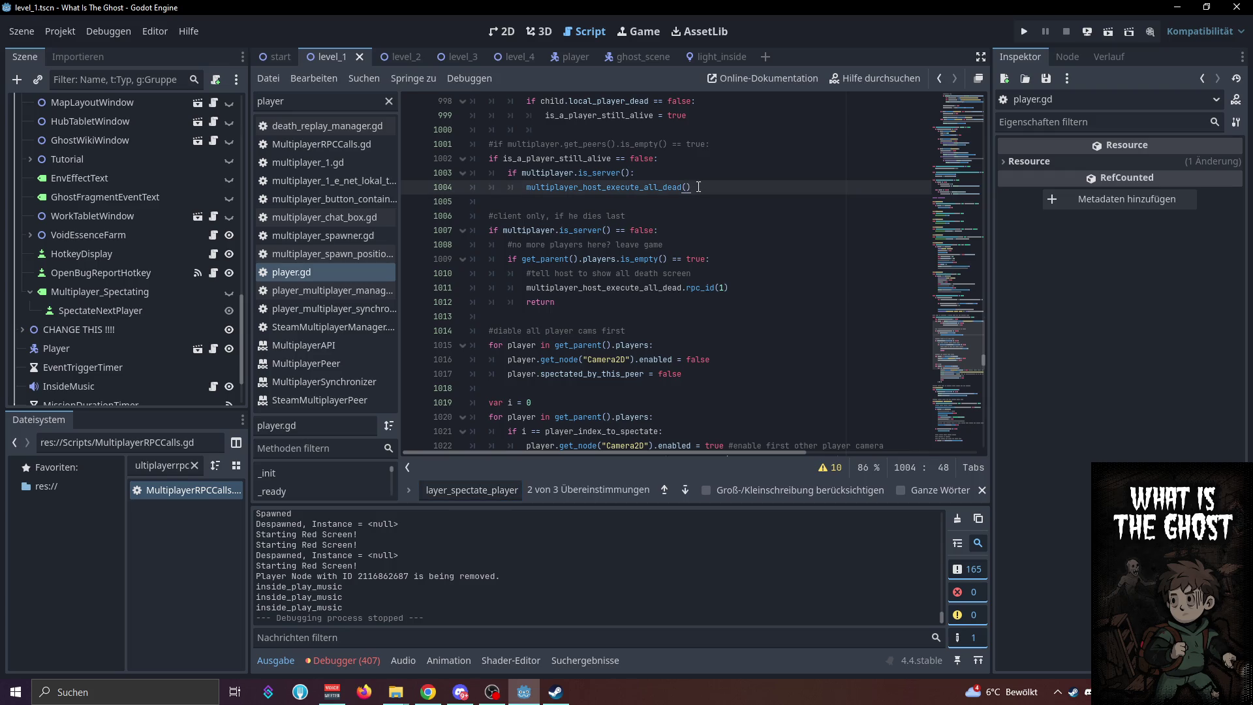
pyautogui.scroll(-2, 698, 187)
pyautogui.scroll(3, 697, 189)
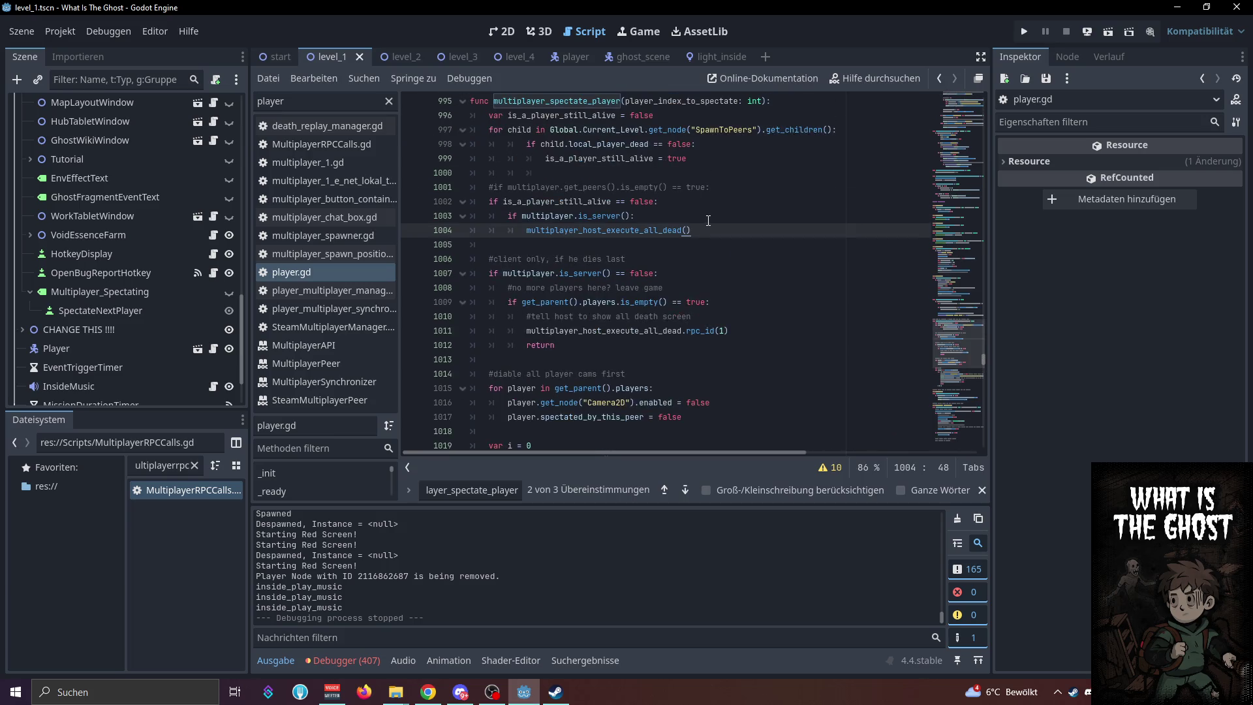
pyautogui.press('Return')
# Finish the 'return' line after multiplayer_host_execute_all_dead() and save player.gd
pyautogui.write('return')
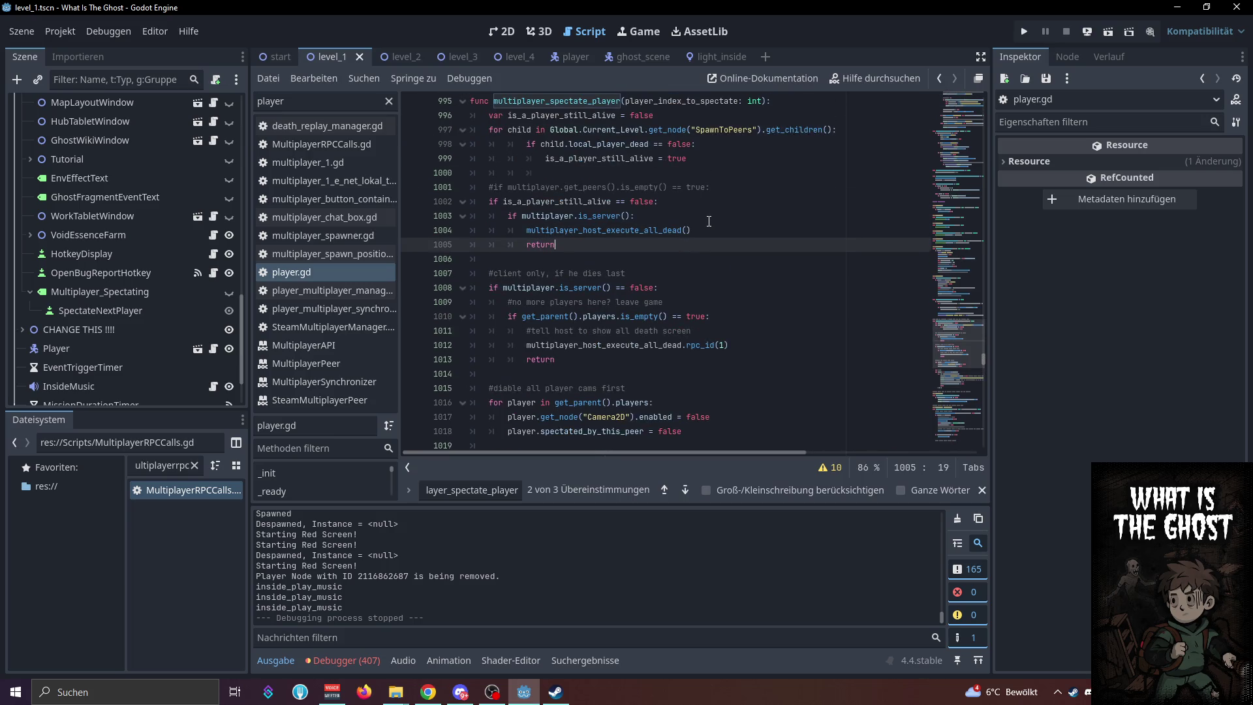
pyautogui.click(716, 230)
pyautogui.hotkey('ctrl', 's')
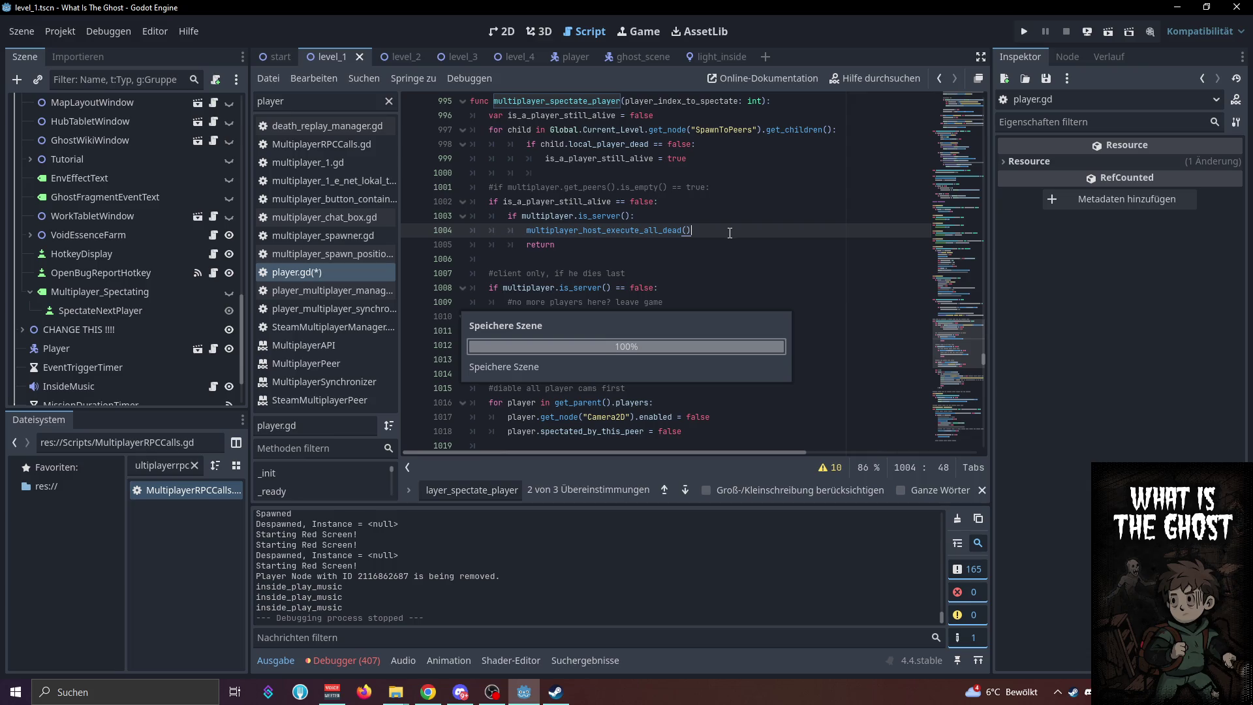
# Review the code around the new return and the spectate index check on line 1022, then close the Szene menu
pyautogui.click(605, 246)
pyautogui.scroll(-4, 605, 245)
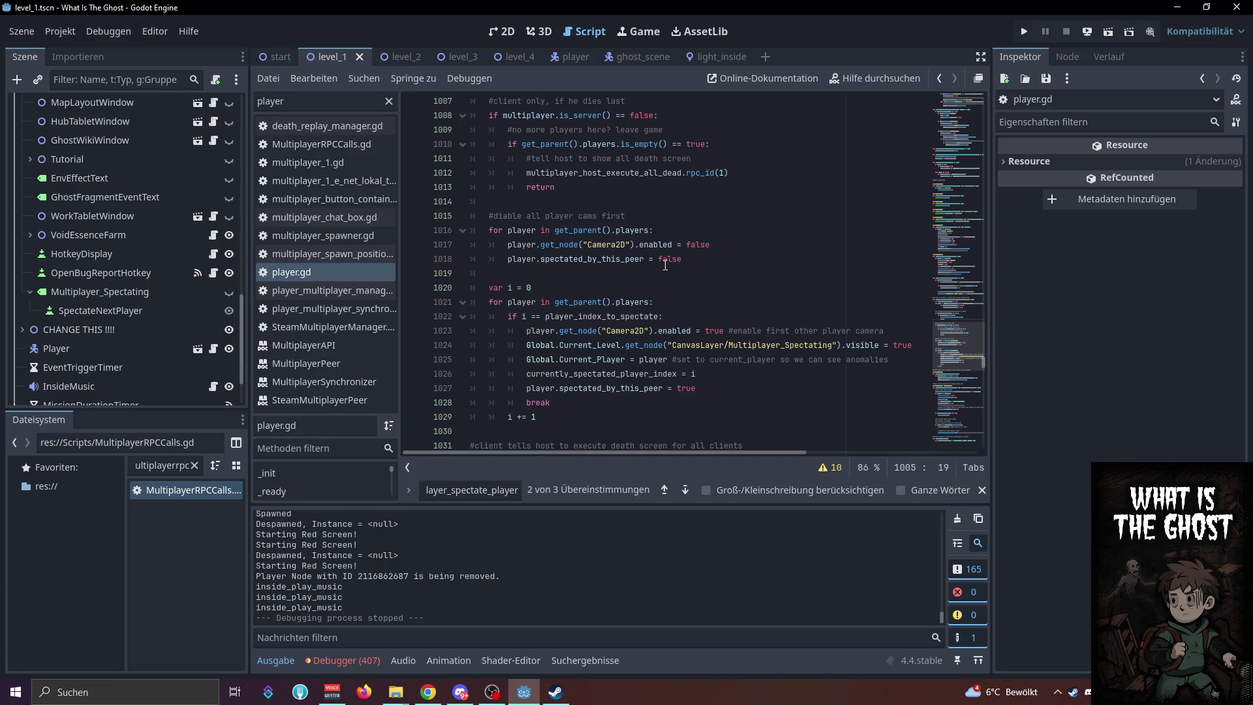
pyautogui.scroll(-1, 665, 264)
pyautogui.click(720, 273)
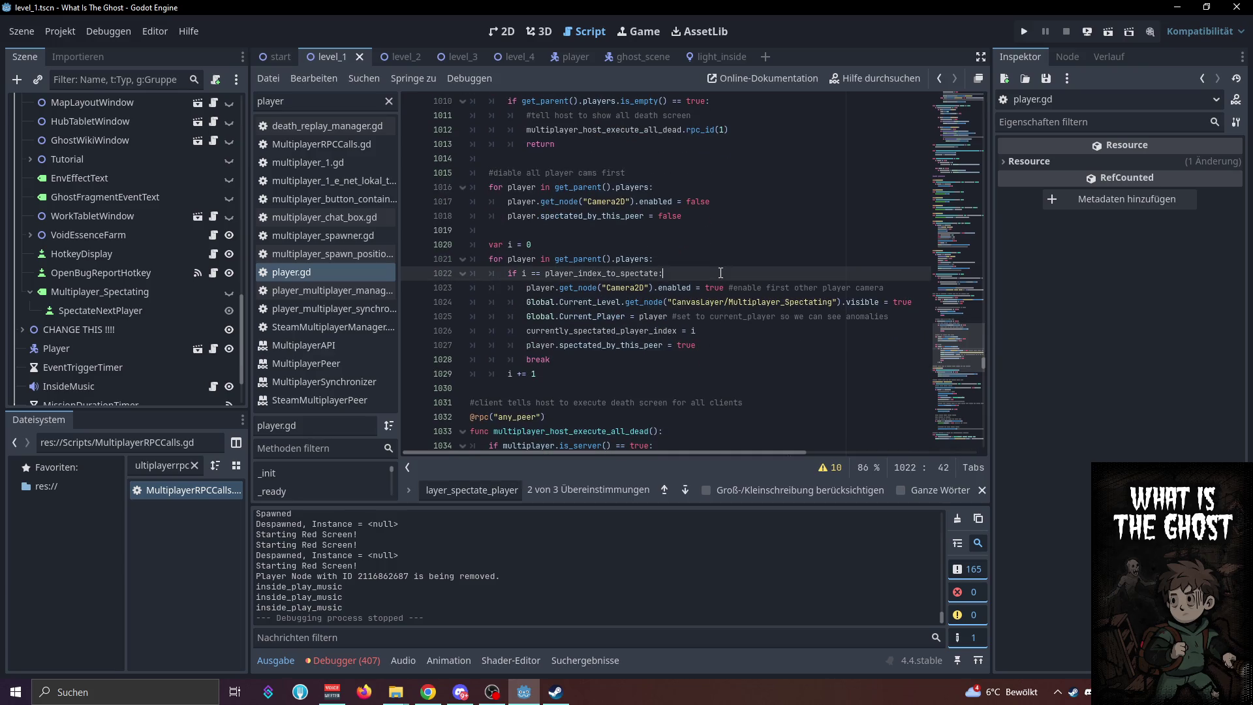
pyautogui.scroll(4, 721, 272)
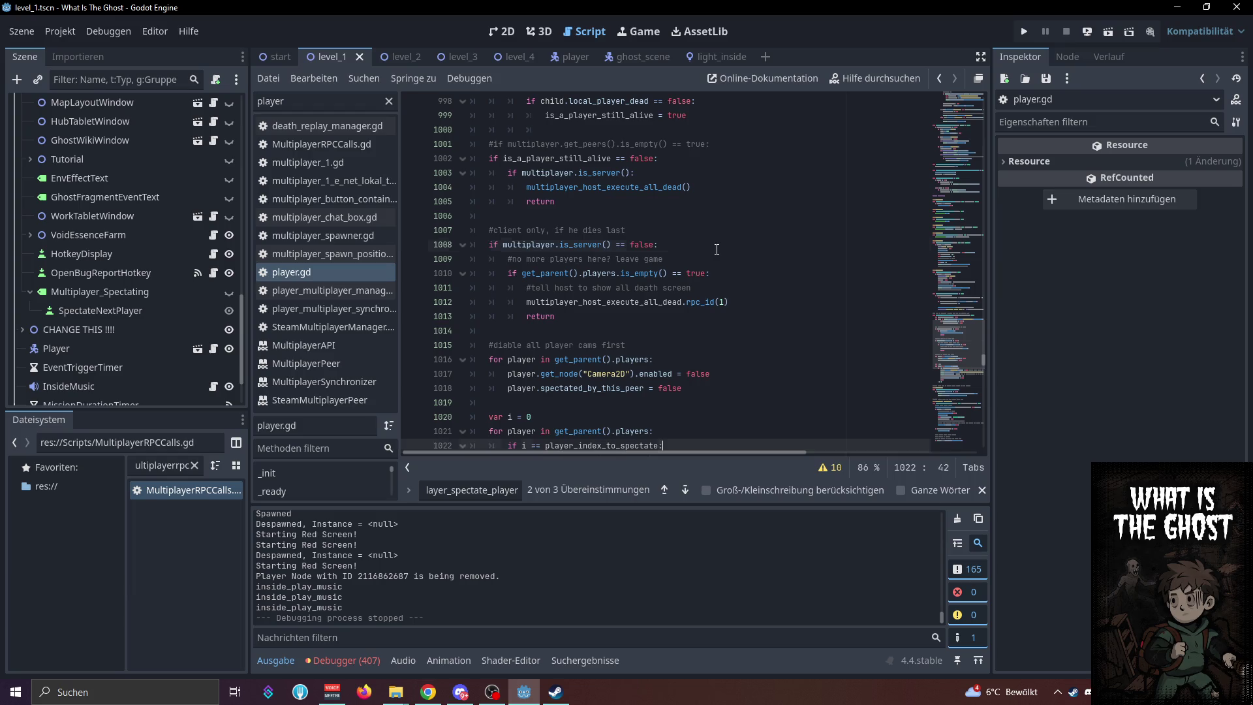
pyautogui.click(715, 201)
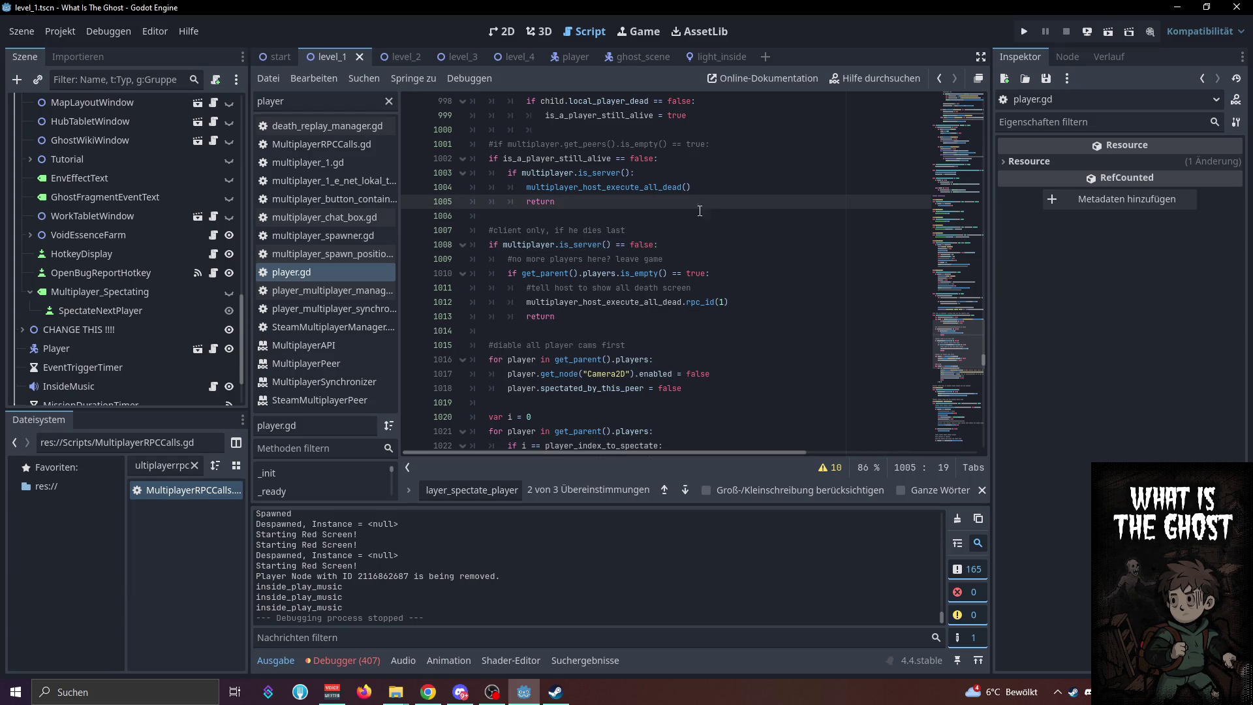
pyautogui.click(19, 31)
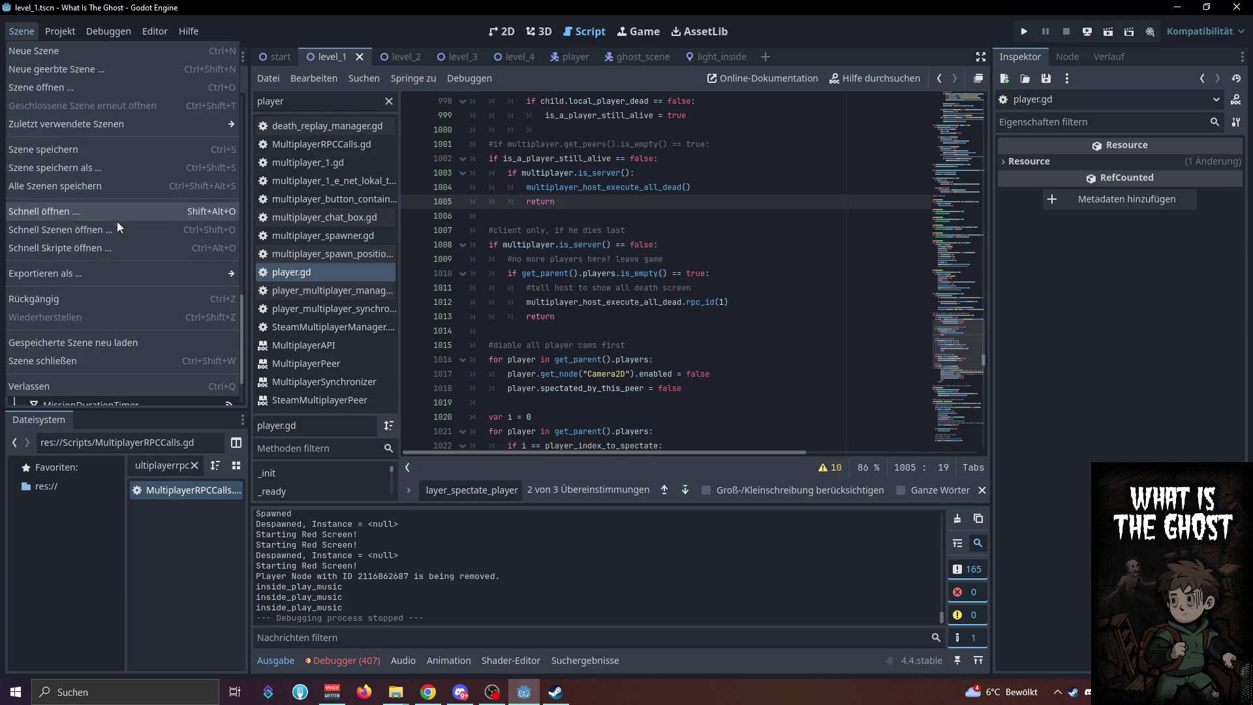
pyautogui.click(1021, 32)
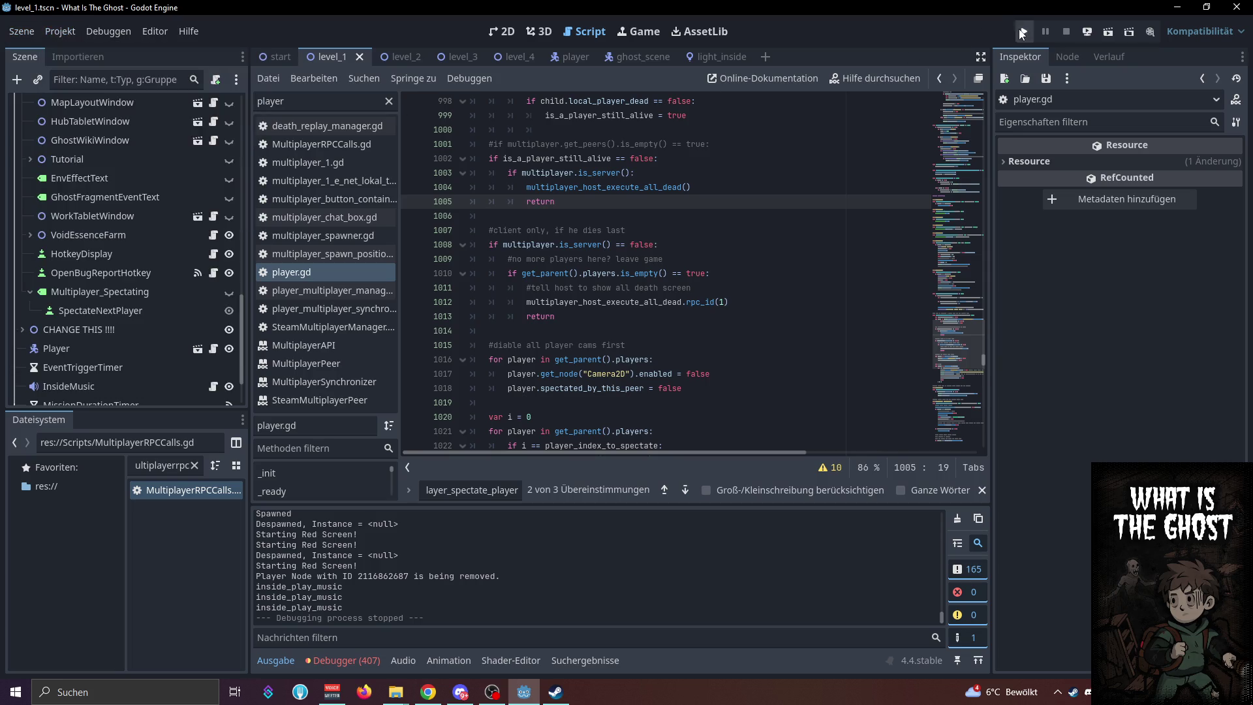
# Save and launch the game, then open the local multiplayer lobby in the first window as host
pyautogui.hotkey('ctrl', 's')
pyautogui.moveTo(431, 697)
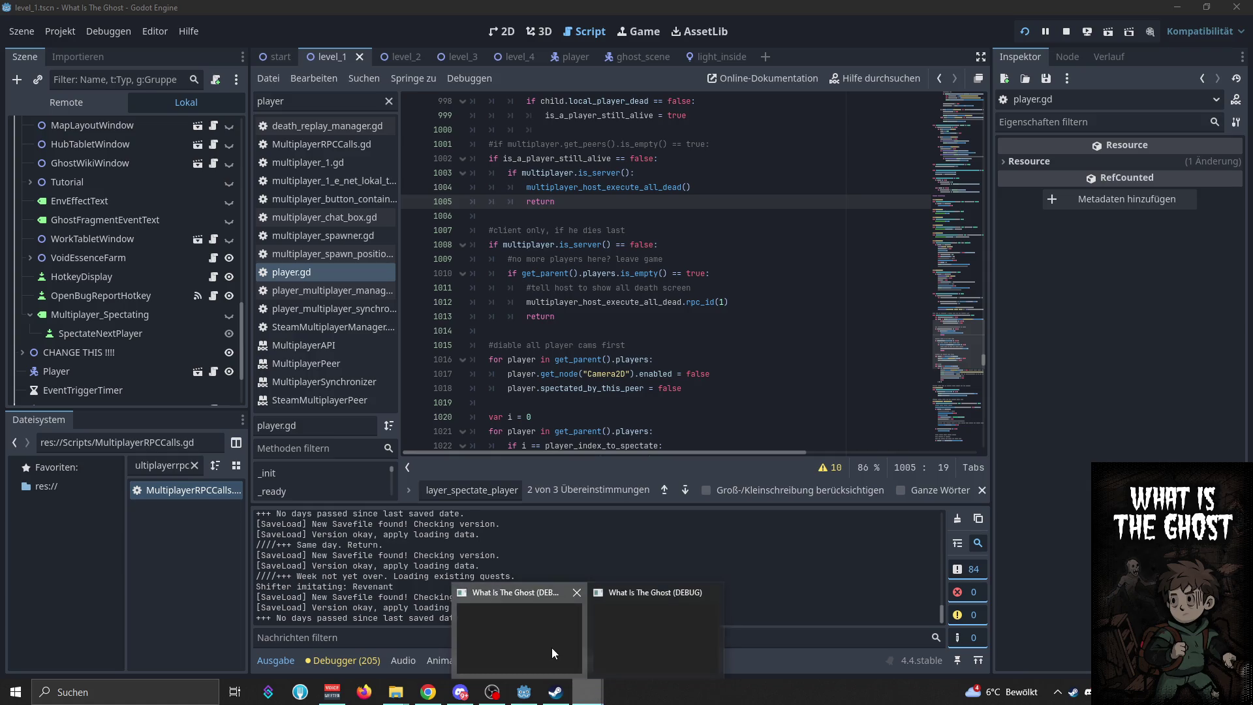
pyautogui.click(584, 680)
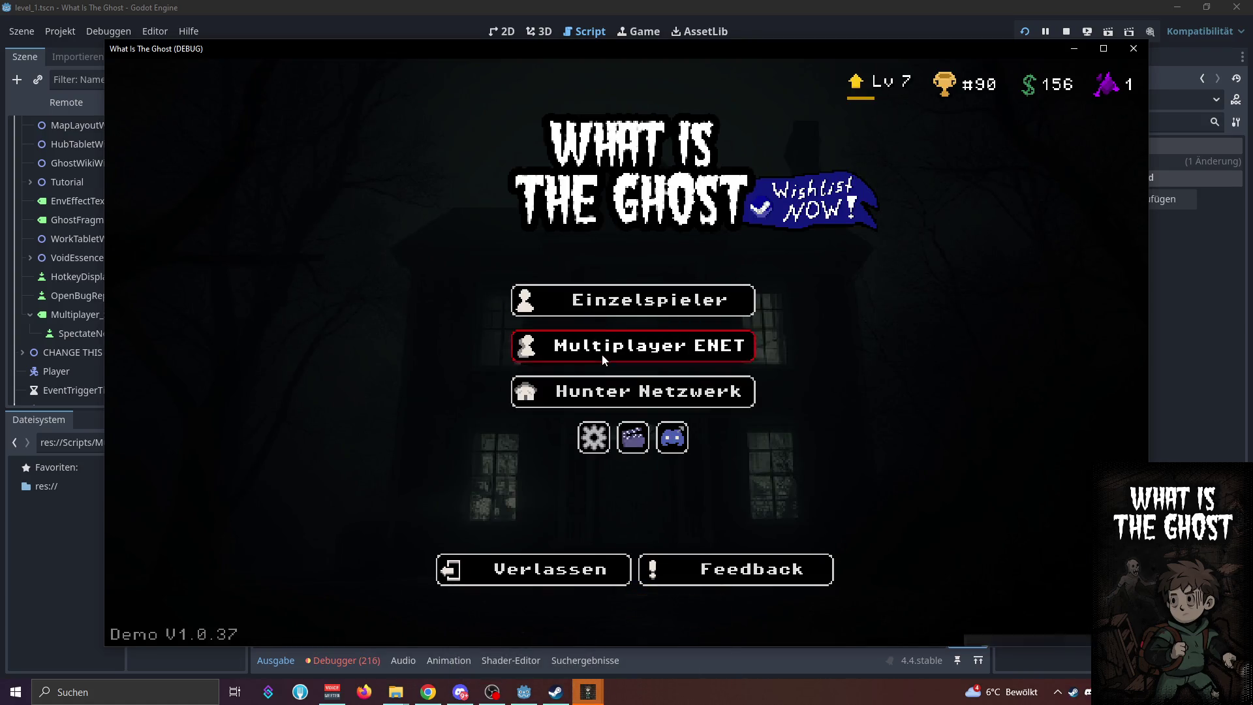
pyautogui.click(601, 353)
pyautogui.moveTo(560, 44); pyautogui.dragTo(463, 4)
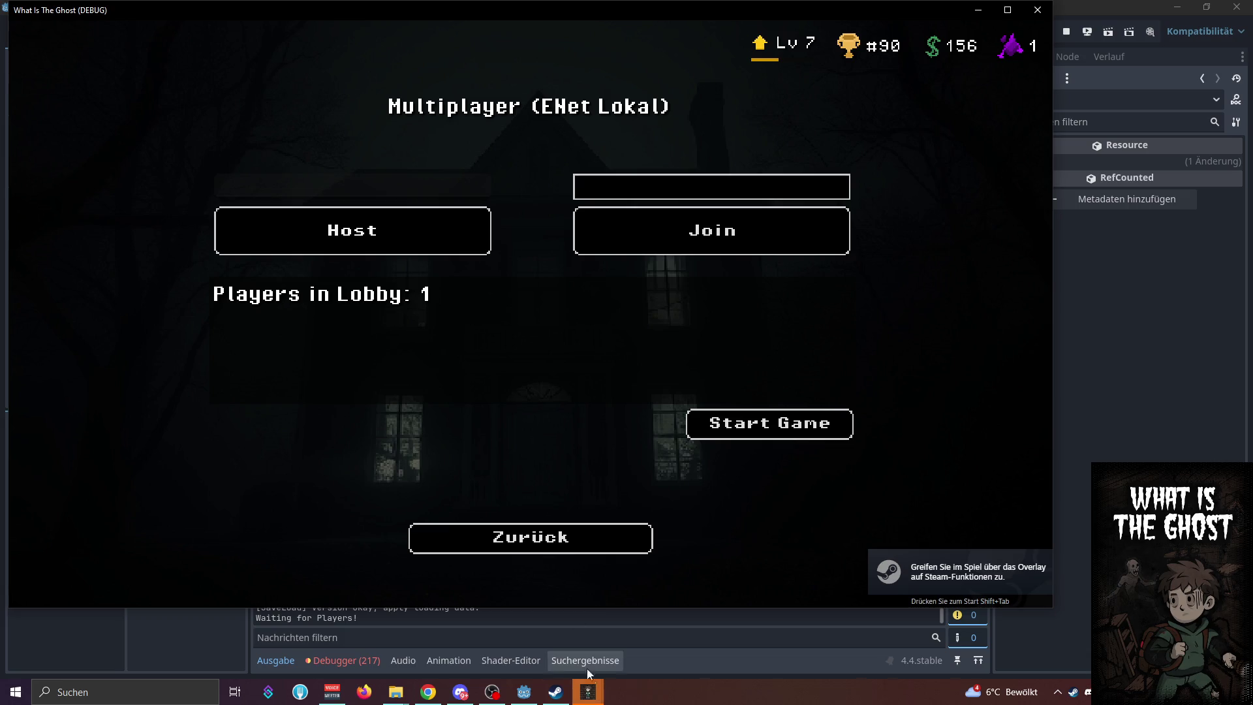
# Join the lobby at 127.0.0.1 from the second window and start the match from the host
pyautogui.moveTo(587, 691)
pyautogui.click(625, 664)
pyautogui.click(685, 346)
pyautogui.click(763, 225)
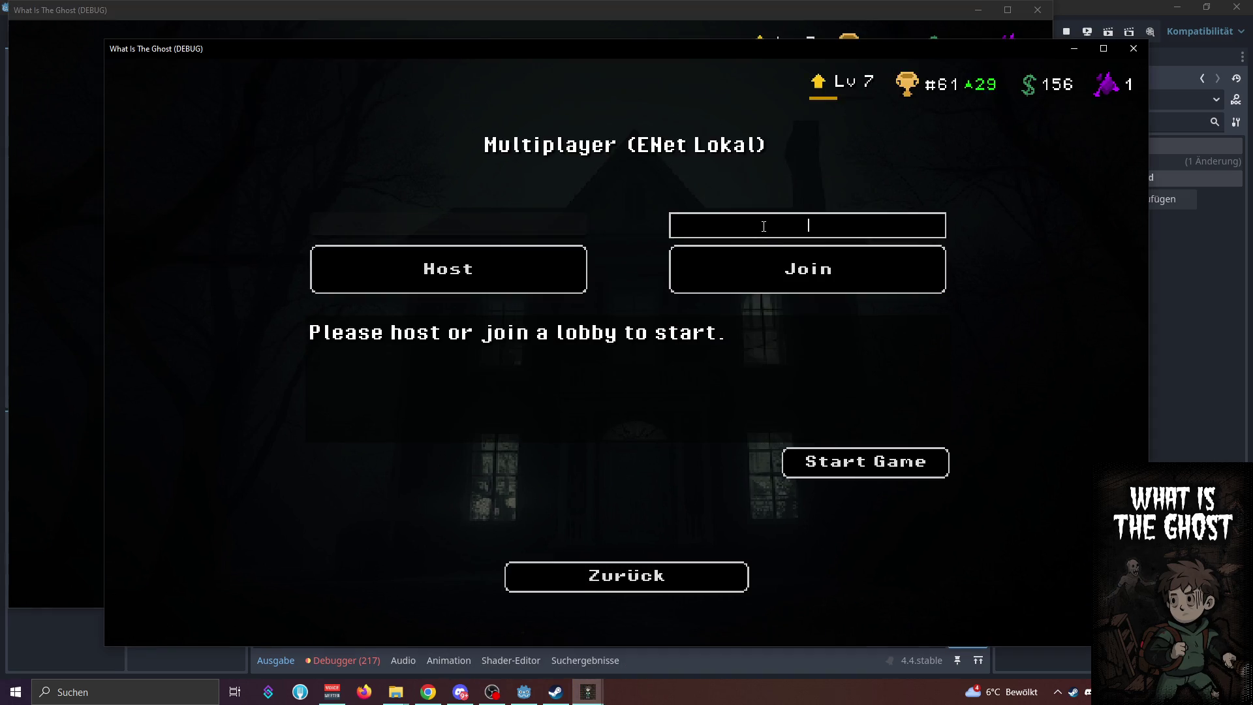
pyautogui.write('127.0.0.1')
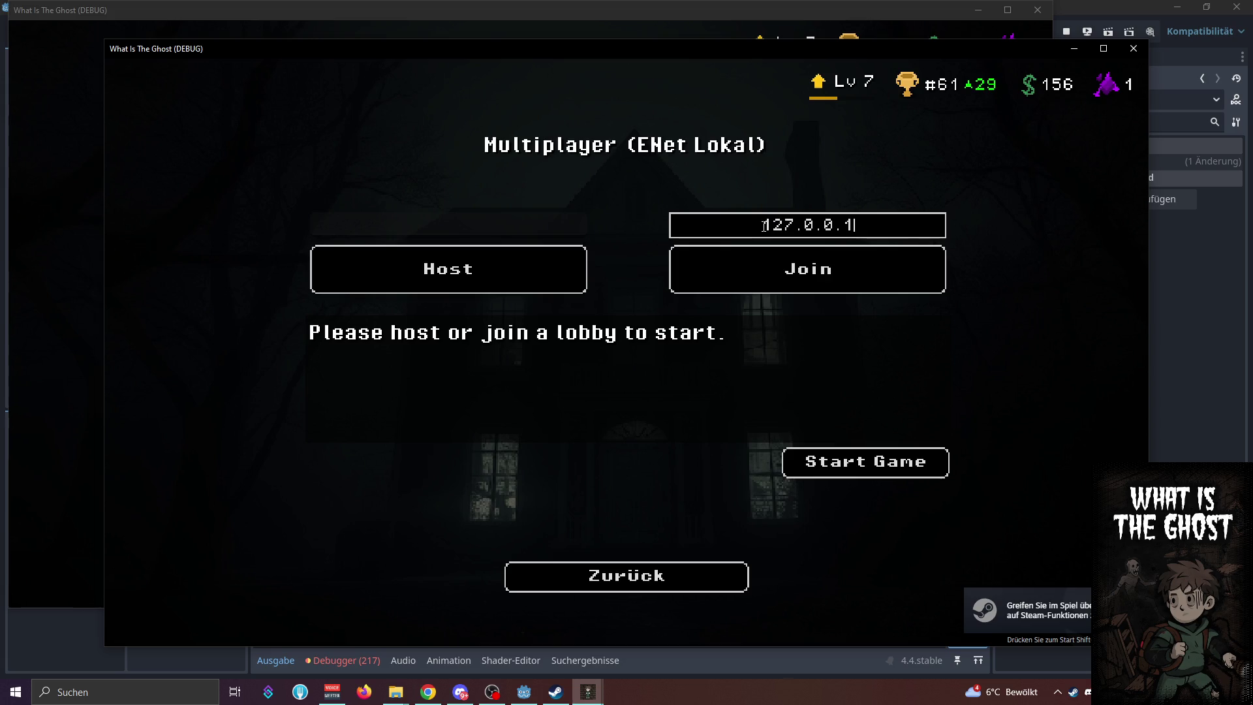
pyautogui.click(747, 283)
pyautogui.click(77, 145)
pyautogui.click(770, 417)
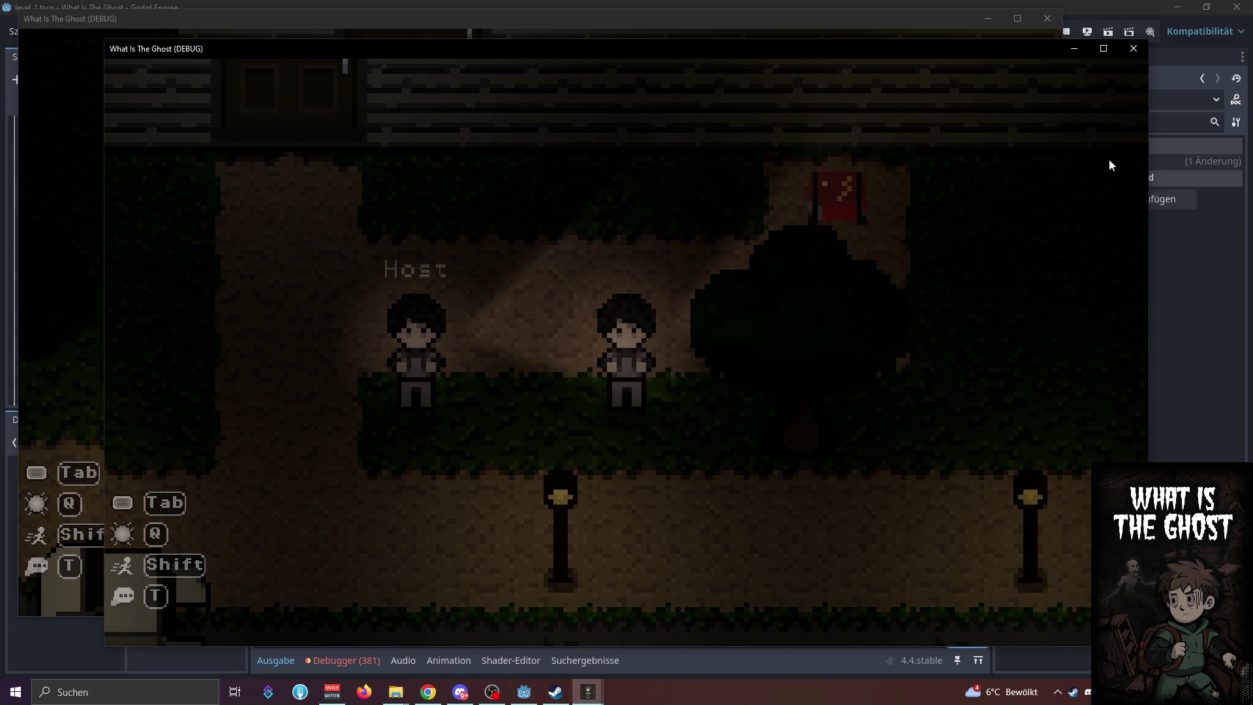
# Rearrange the two game windows so the client window sits in front
pyautogui.moveTo(931, 50); pyautogui.dragTo(1029, 71)
pyautogui.click(756, 27)
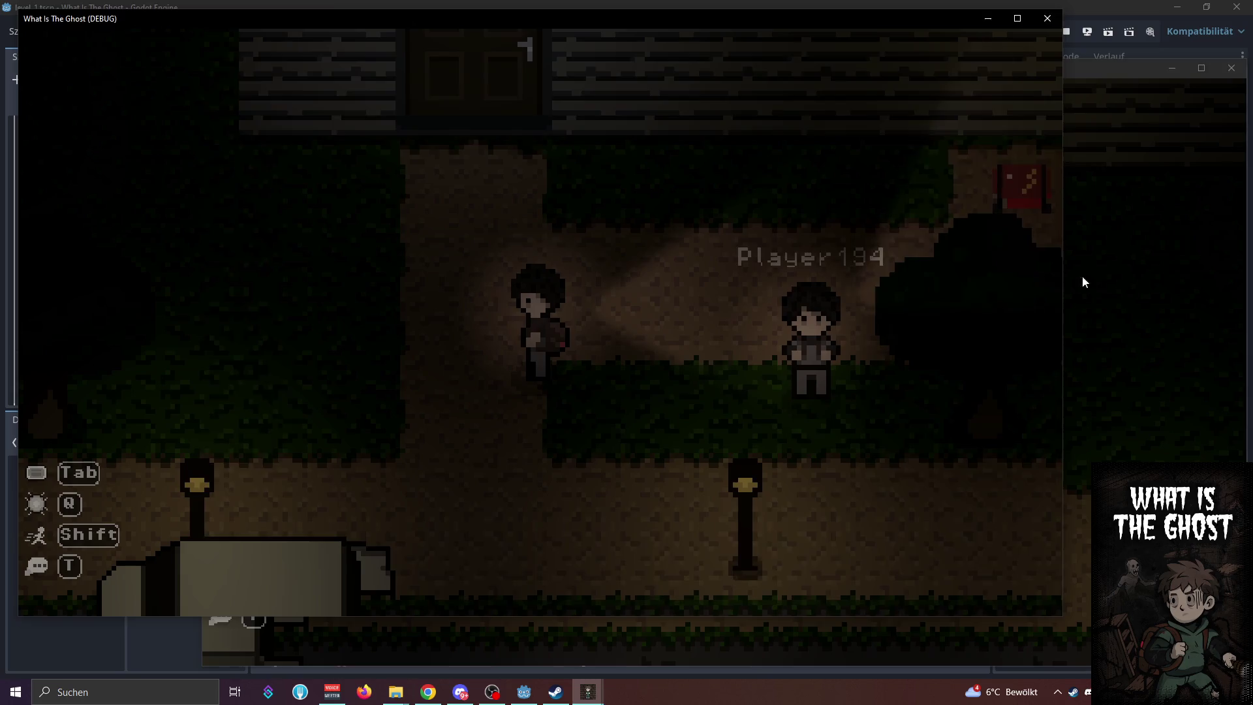
pyautogui.click(1065, 277)
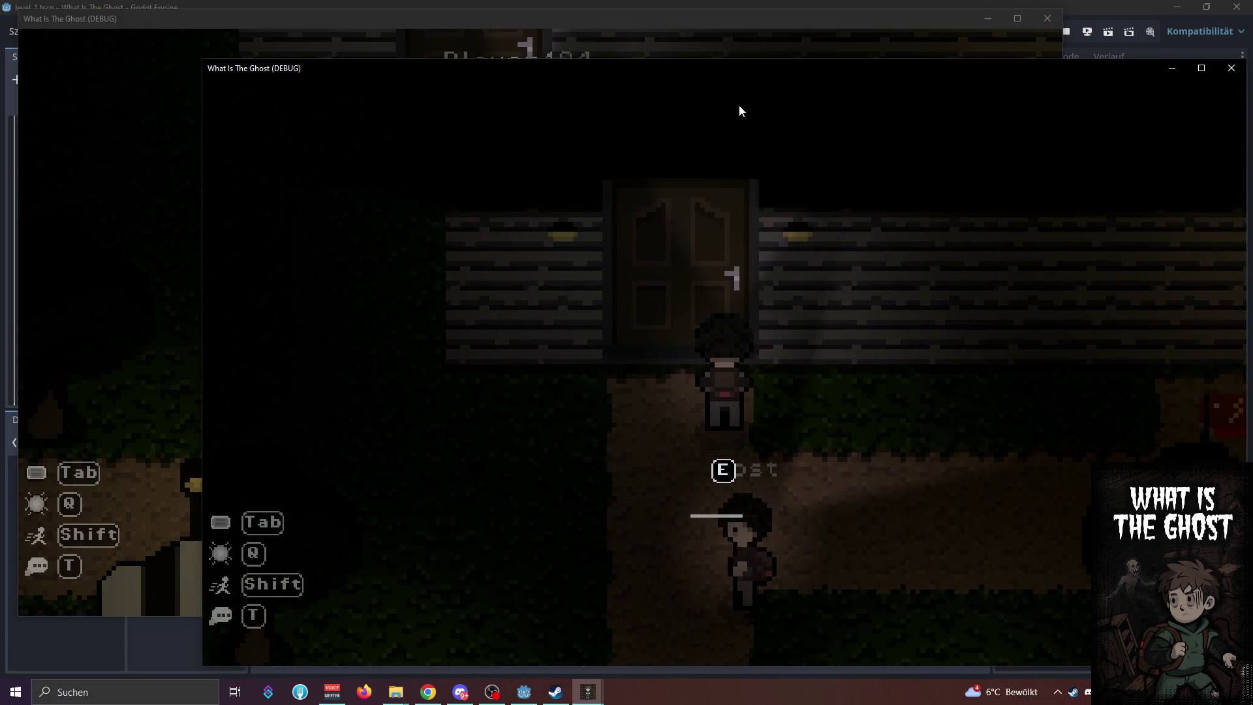
pyautogui.moveTo(745, 68); pyautogui.dragTo(747, 54)
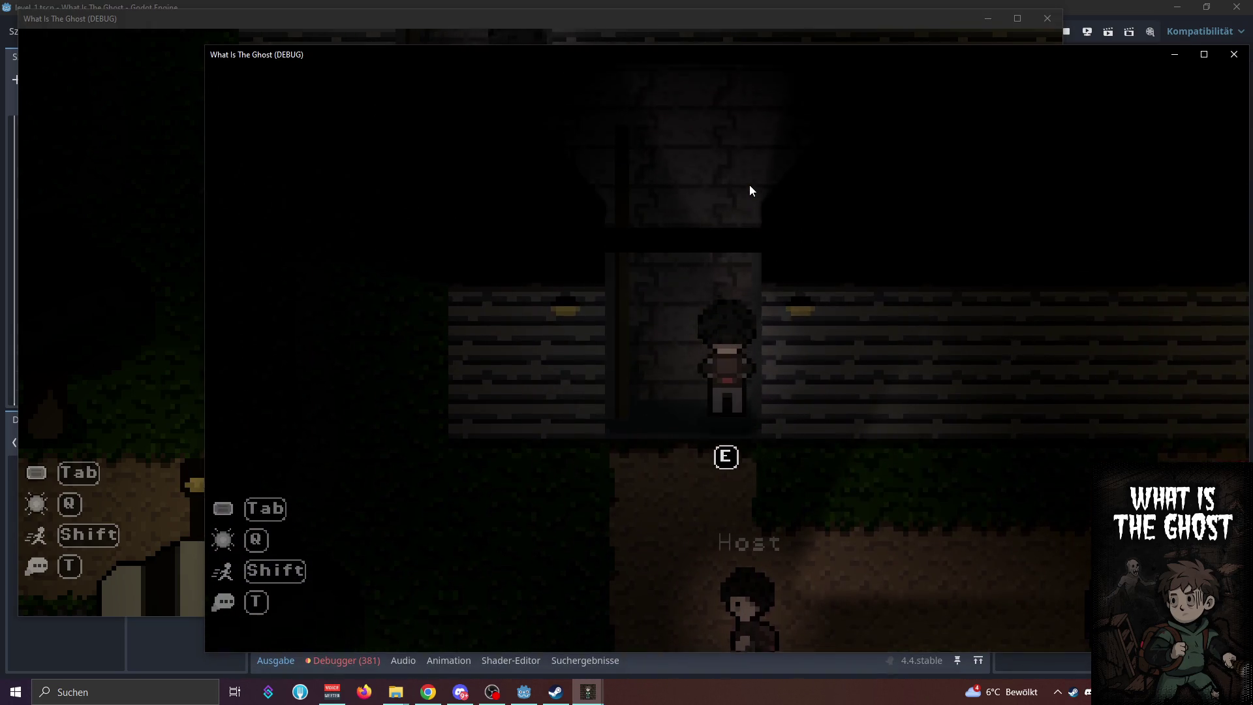
# Take the client into the house, start extraction and toggle the light, then walk the host toward the door
pyautogui.press('e')
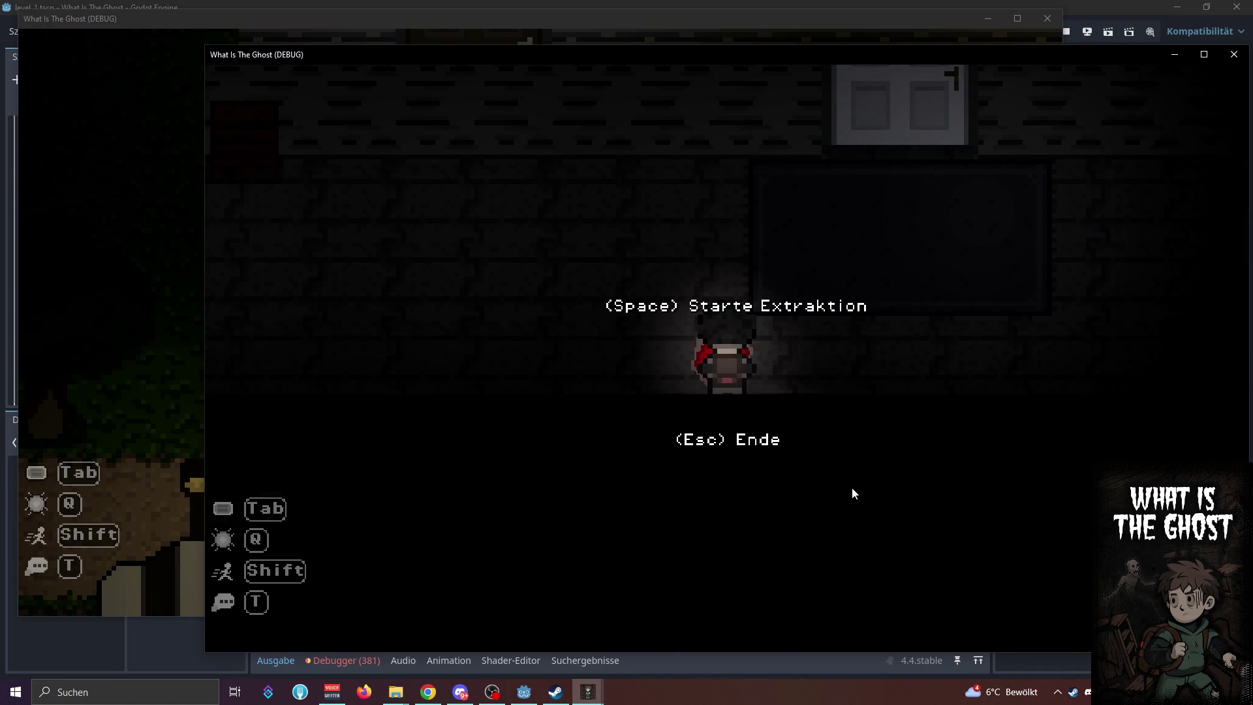
pyautogui.press('space')
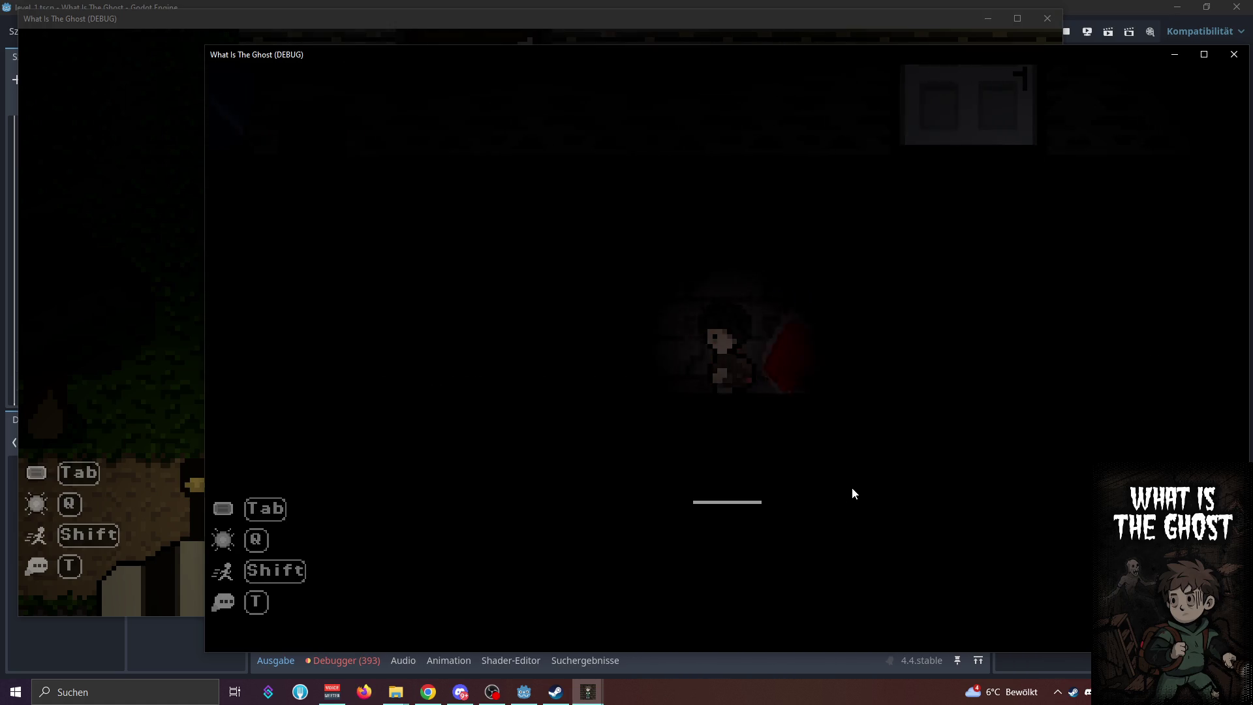
pyautogui.press('q')
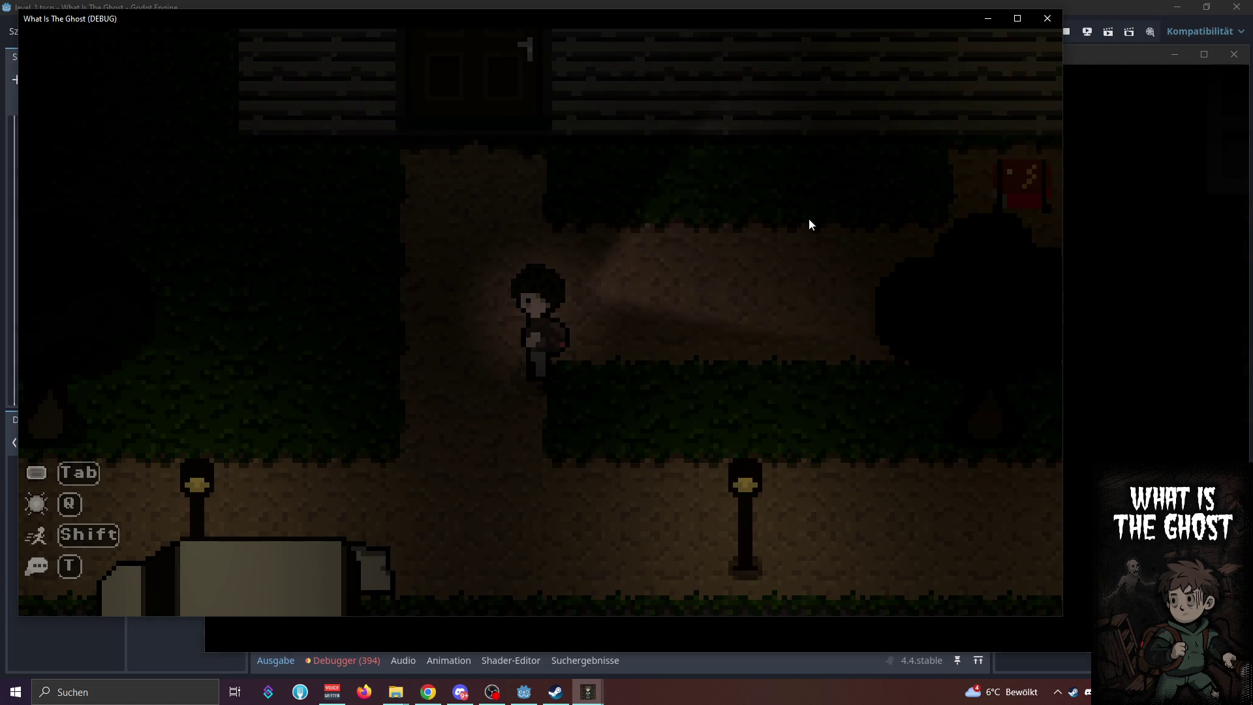
pyautogui.press('a')
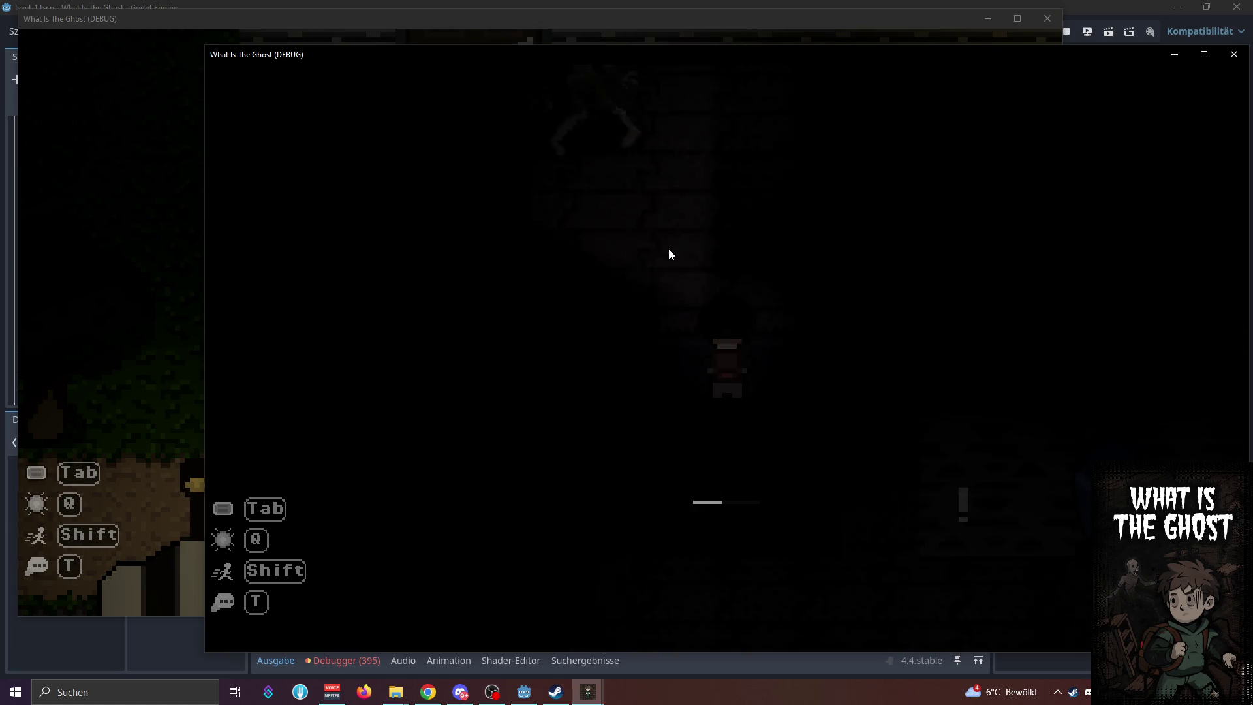
pyautogui.click(167, 291)
pyautogui.press('w')
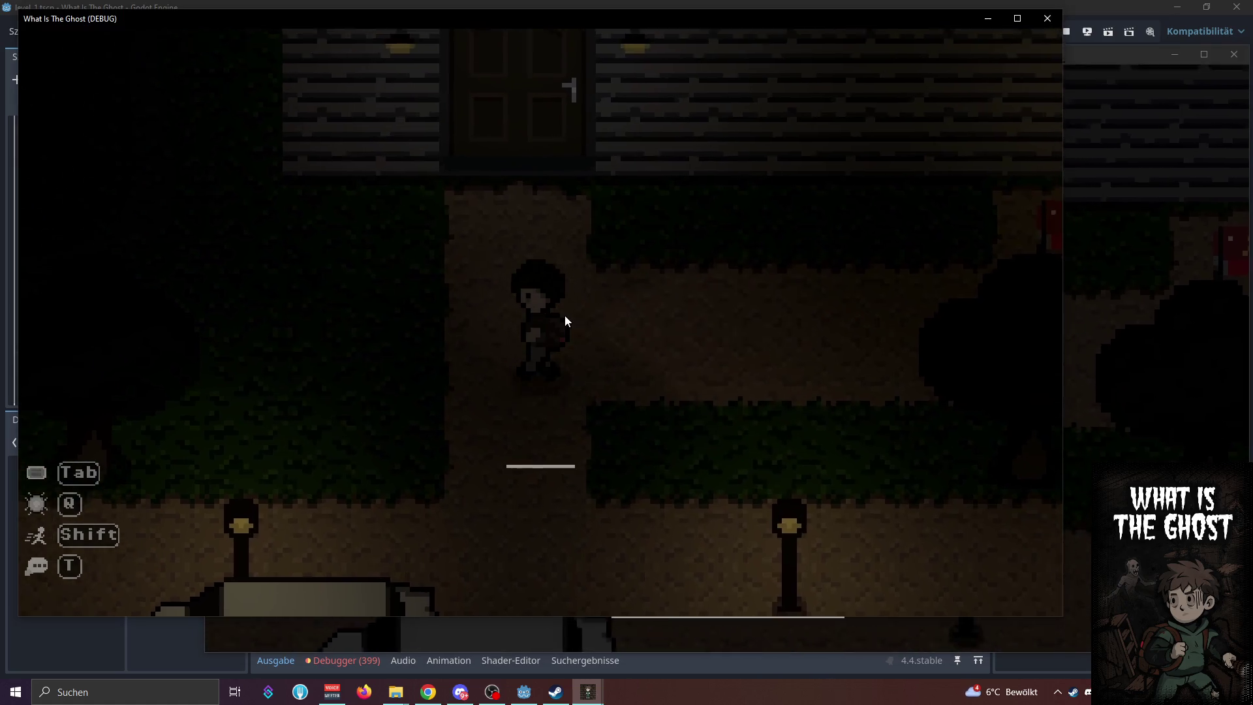
# Walk the second player into the house, through the white door, and start extraction
pyautogui.press('d')
pyautogui.press('d')
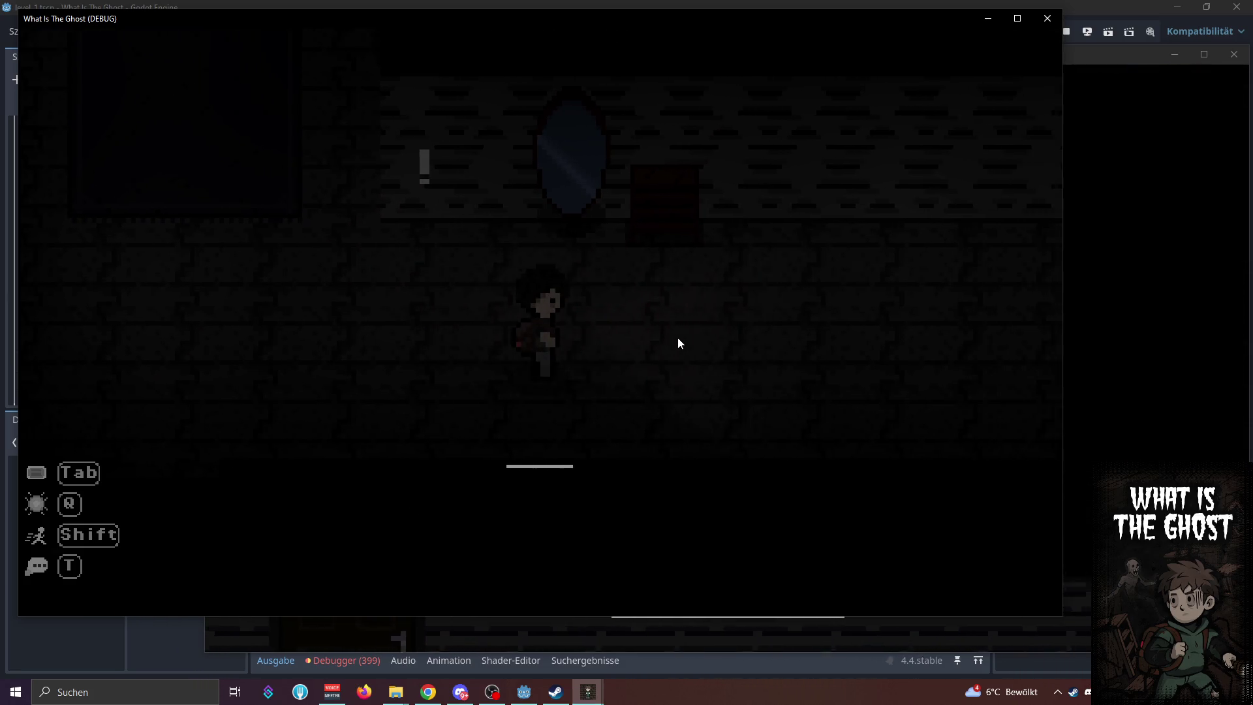
pyautogui.press('d')
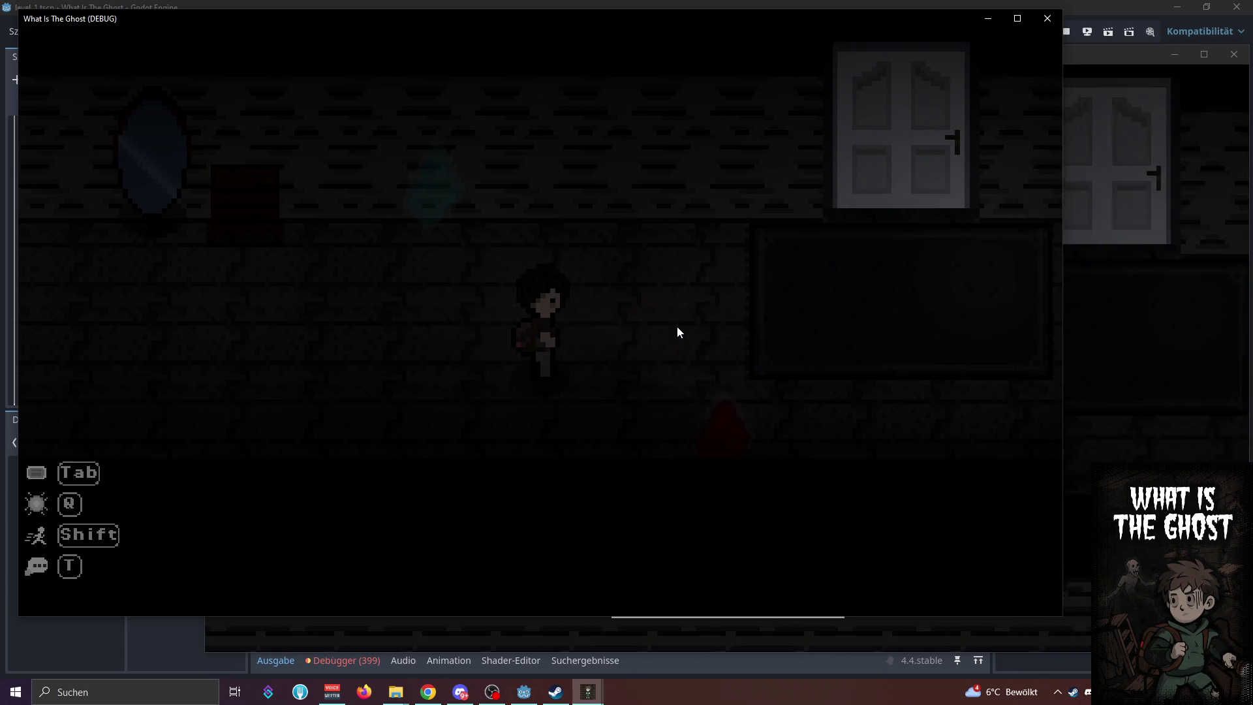
pyautogui.press('w')
pyautogui.press('w')
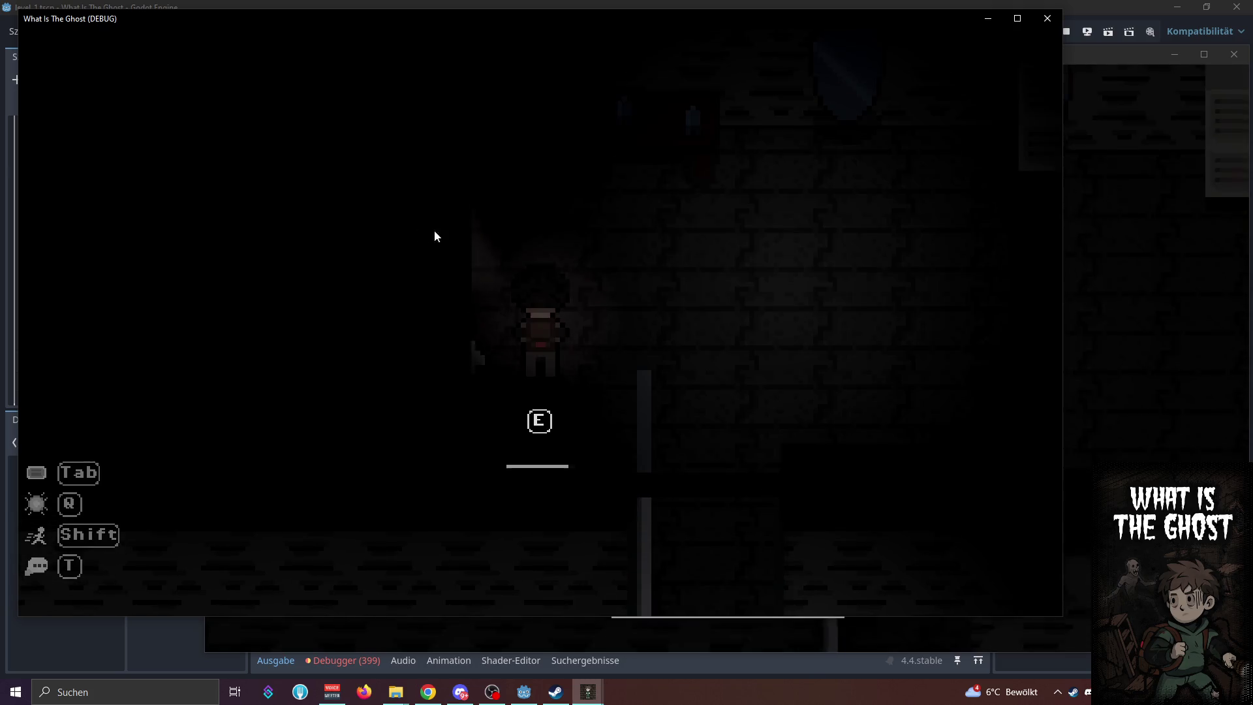
pyautogui.press('e')
pyautogui.press('w')
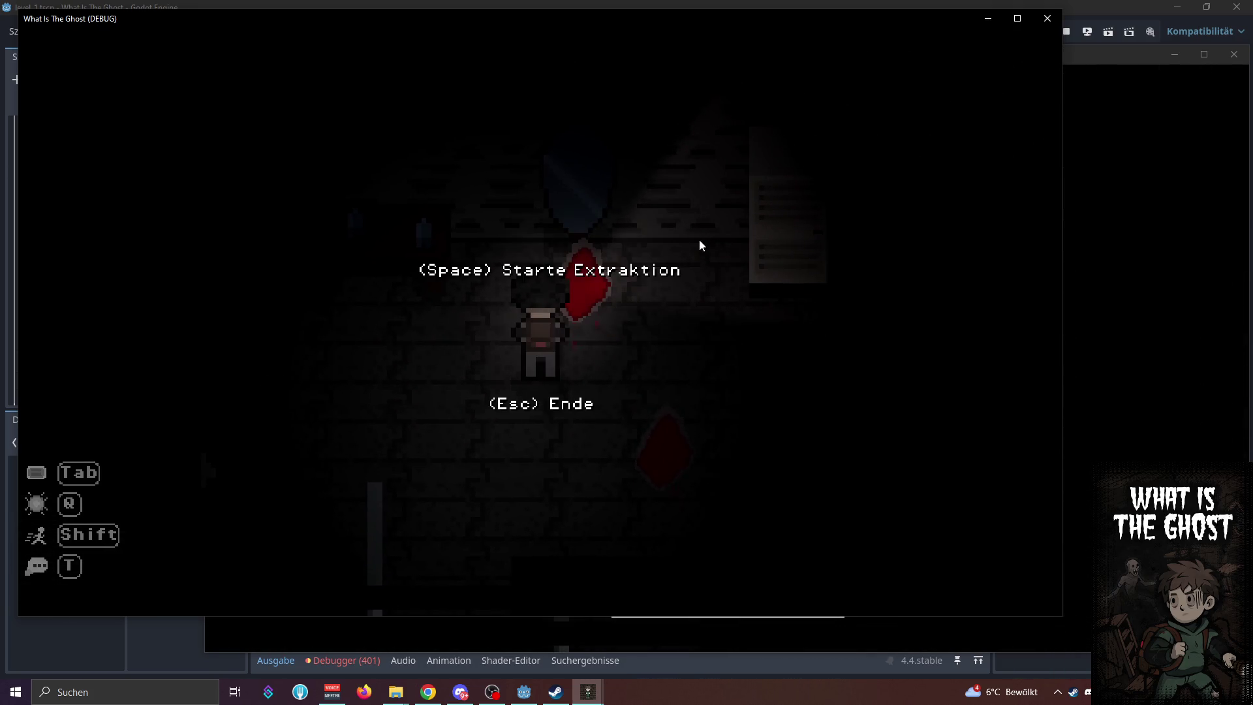
pyautogui.press('e')
pyautogui.press('space')
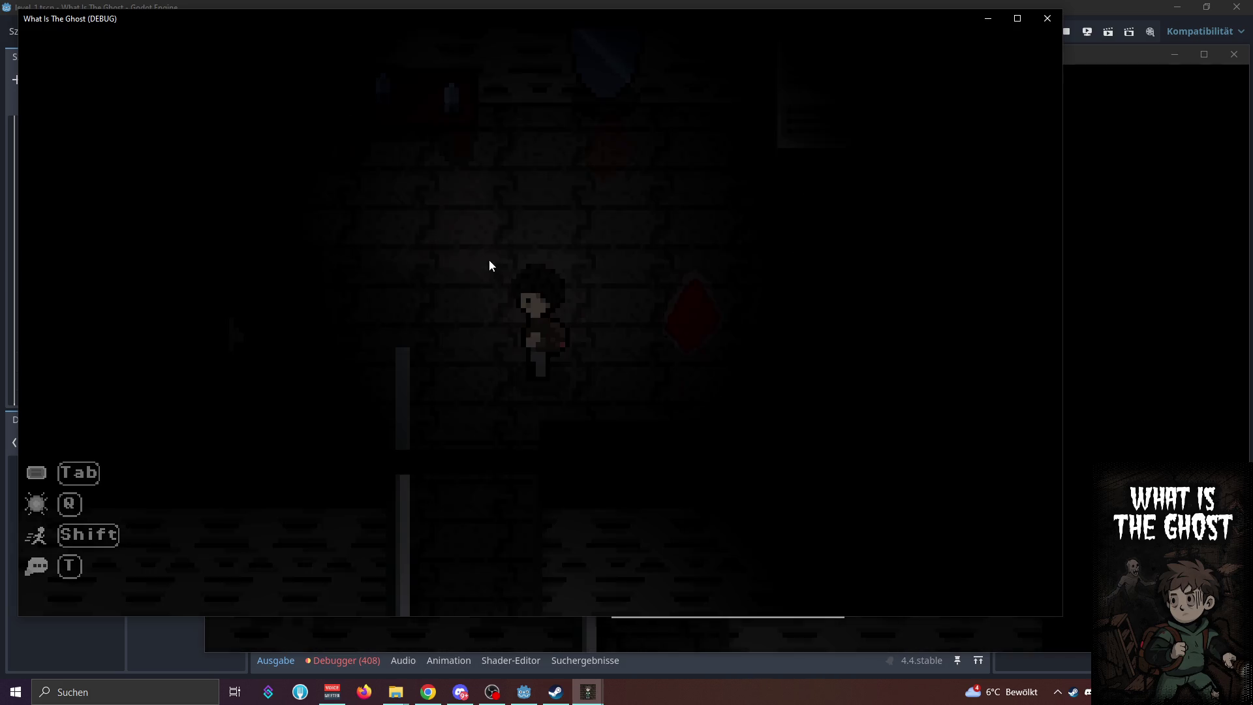
# Explore the dark rooms past the ! marker until the red death screen, then return to the editor
pyautogui.press('s')
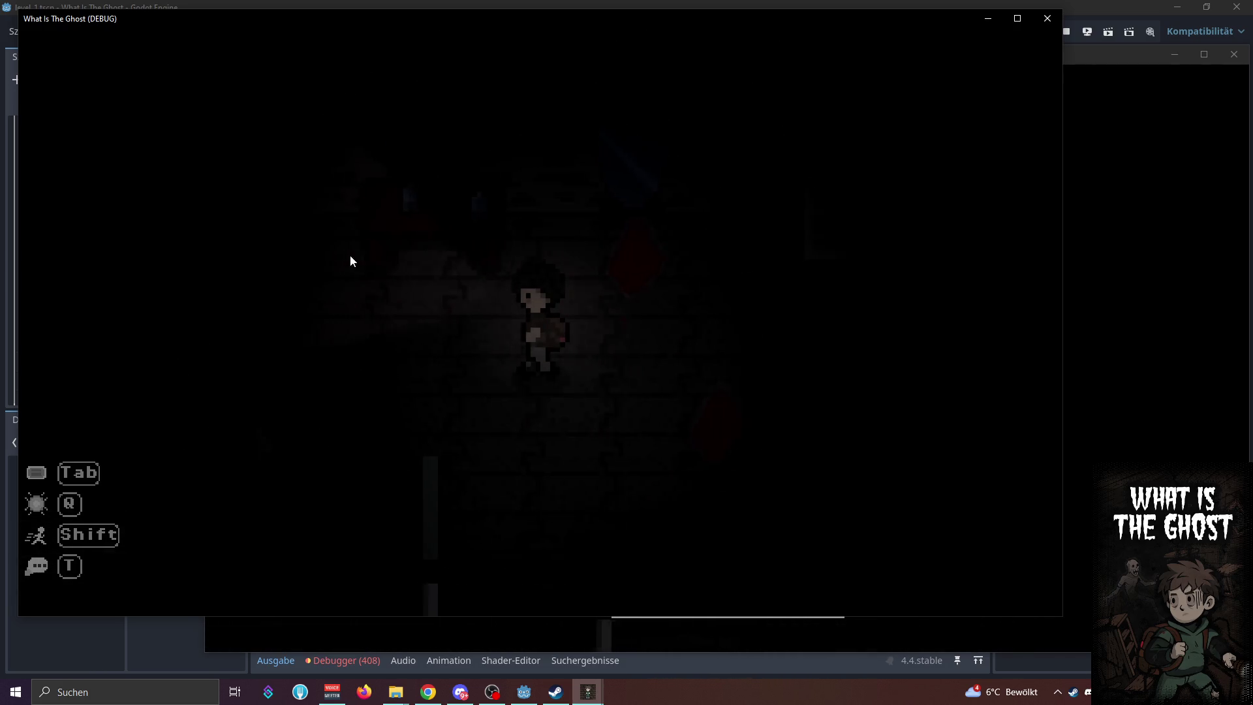
pyautogui.hotkey('shift', 'a')
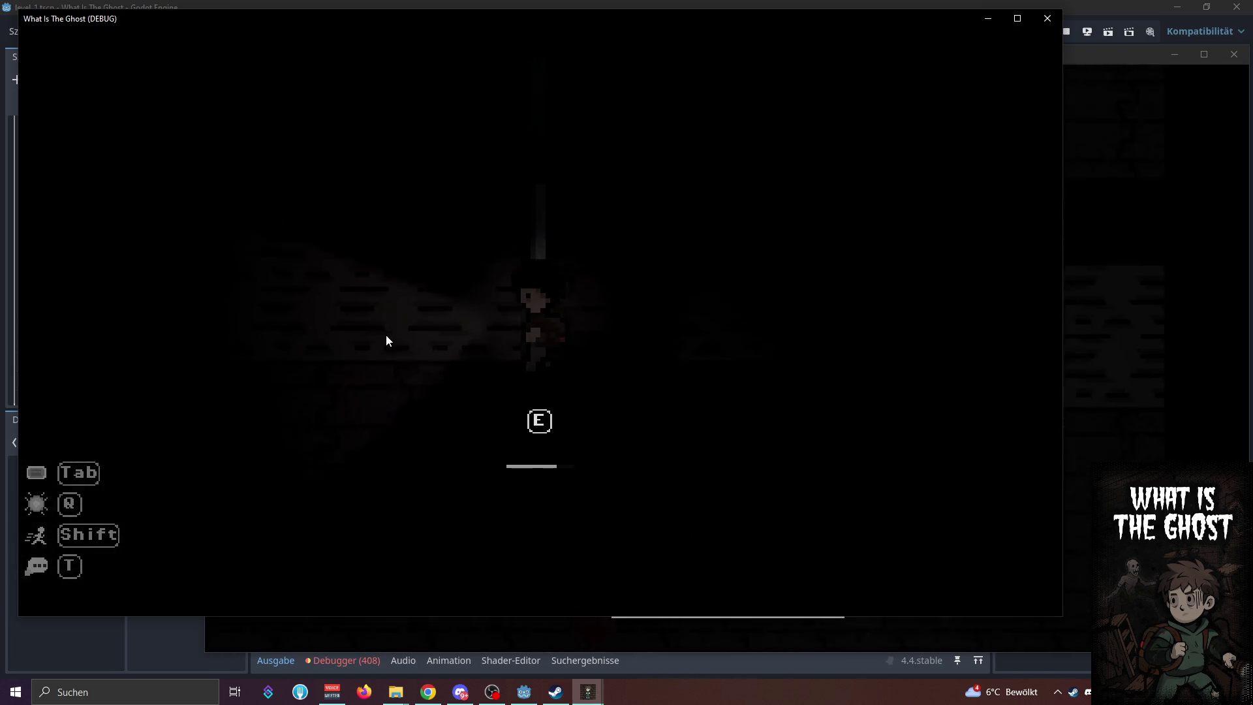
pyautogui.hotkey('shift', 'a')
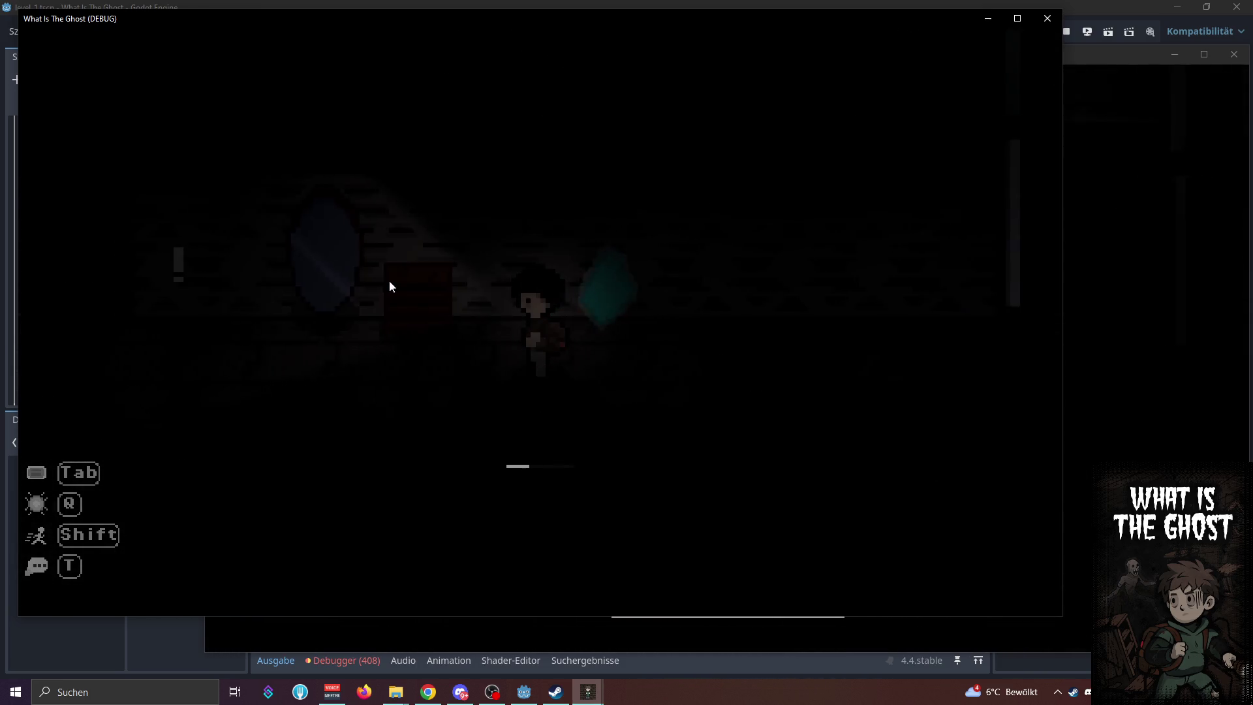
pyautogui.press('w')
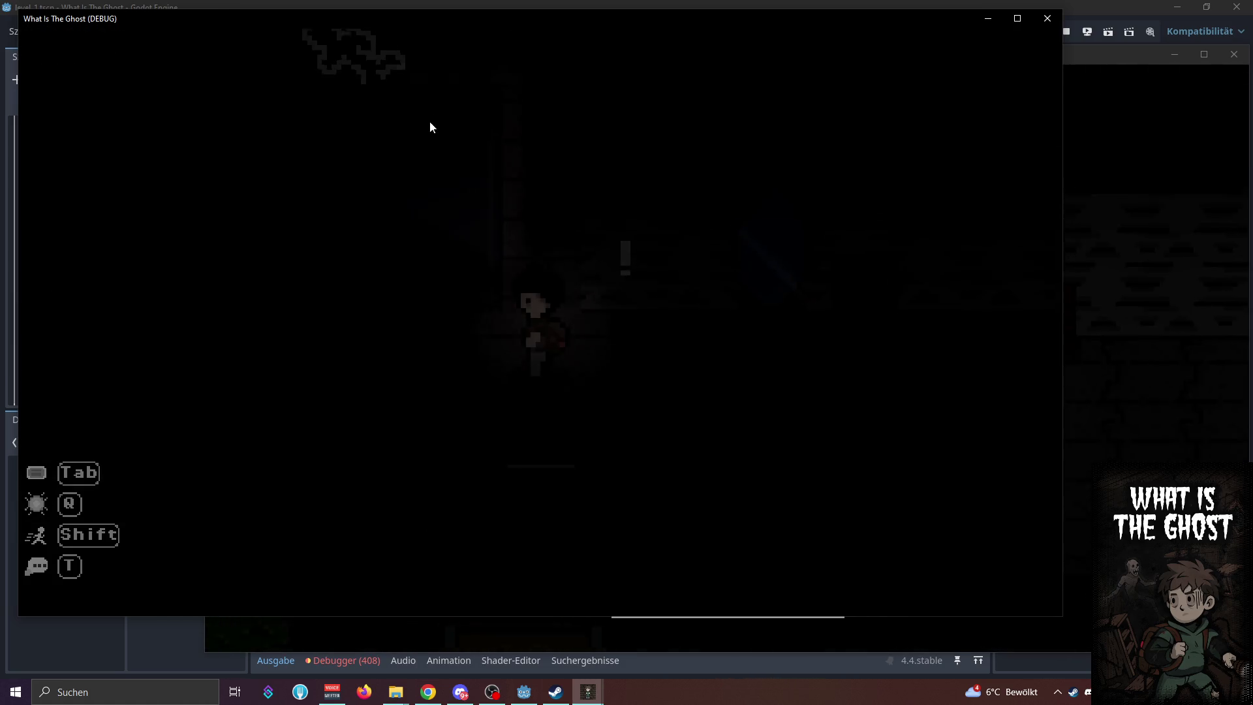
pyautogui.press('w')
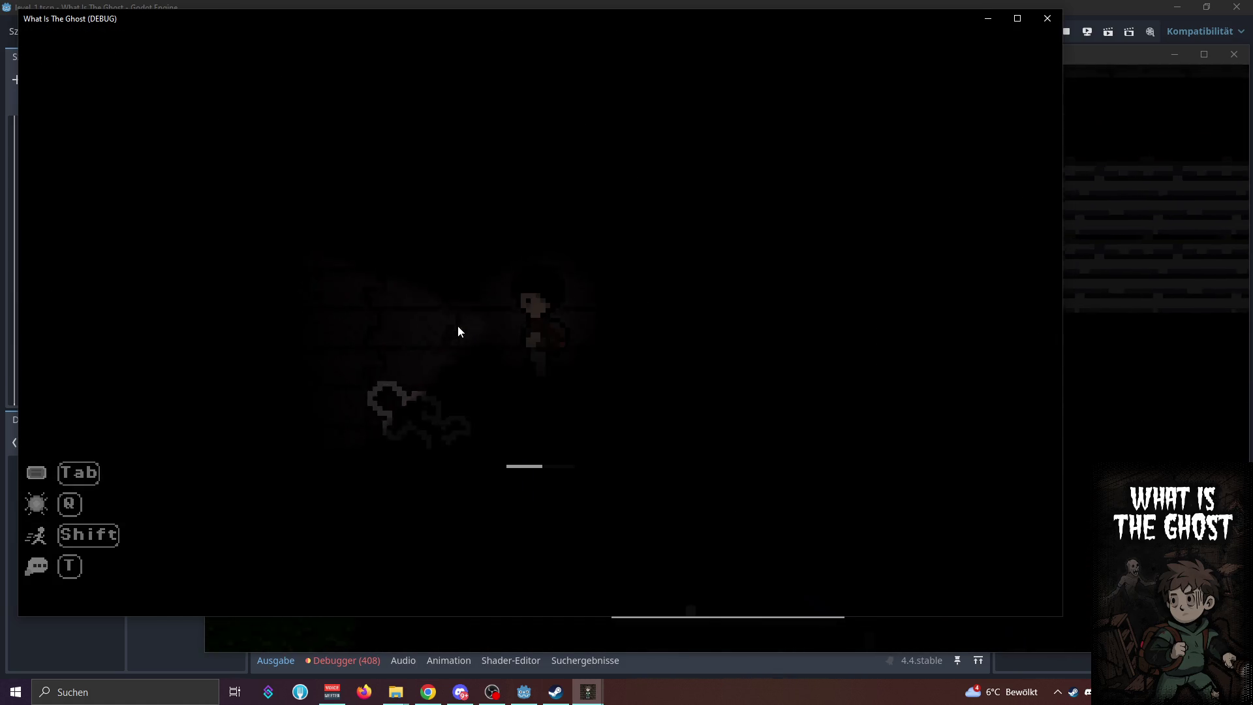
pyautogui.press('w')
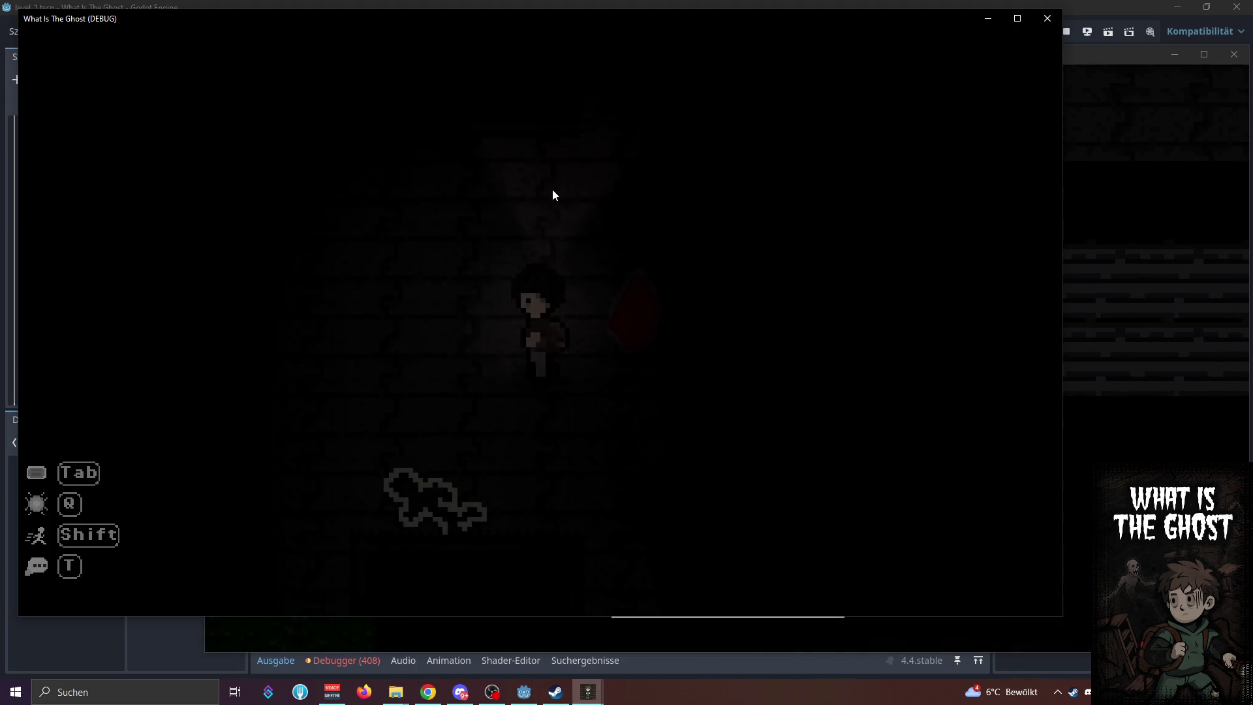
pyautogui.press('w')
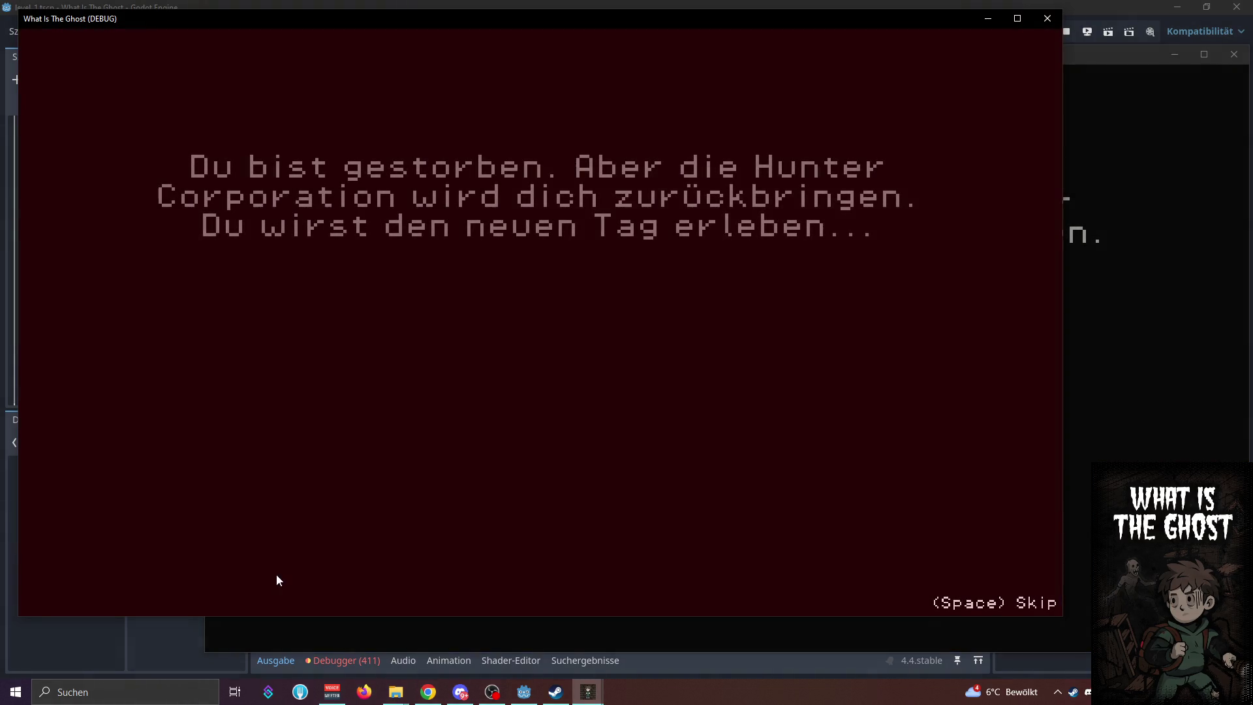
pyautogui.click(306, 627)
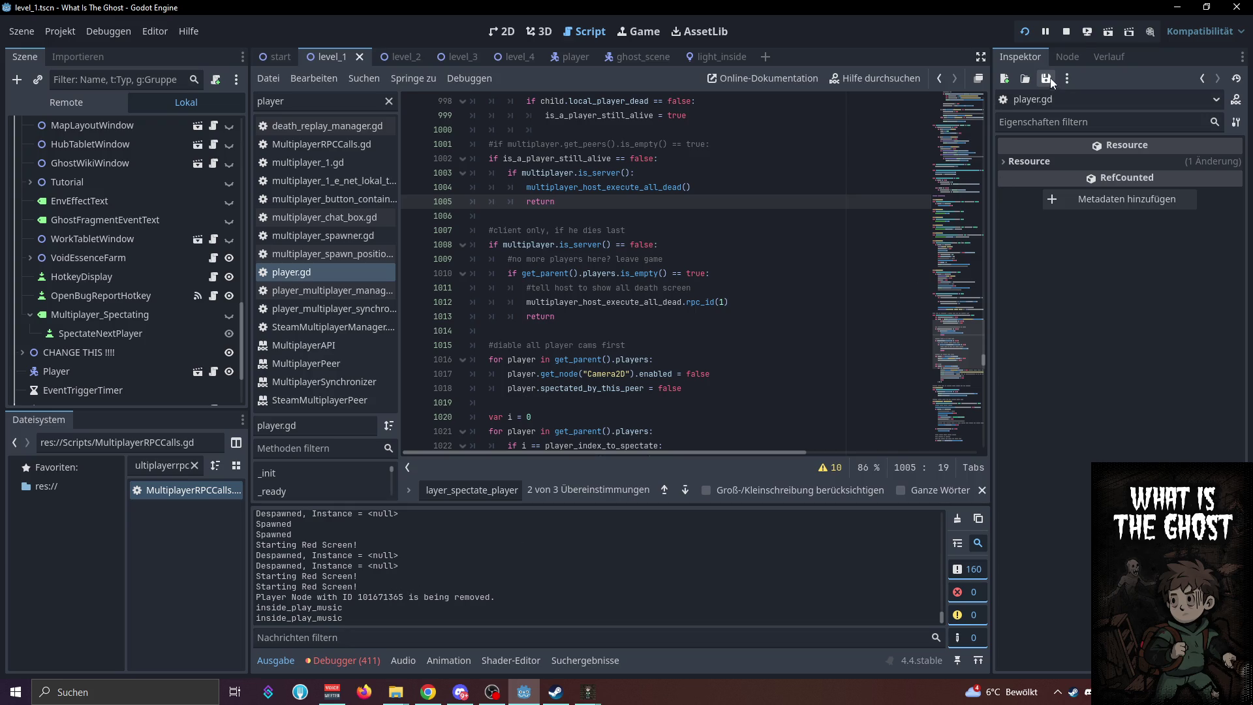
pyautogui.click(1067, 33)
pyautogui.click(640, 244)
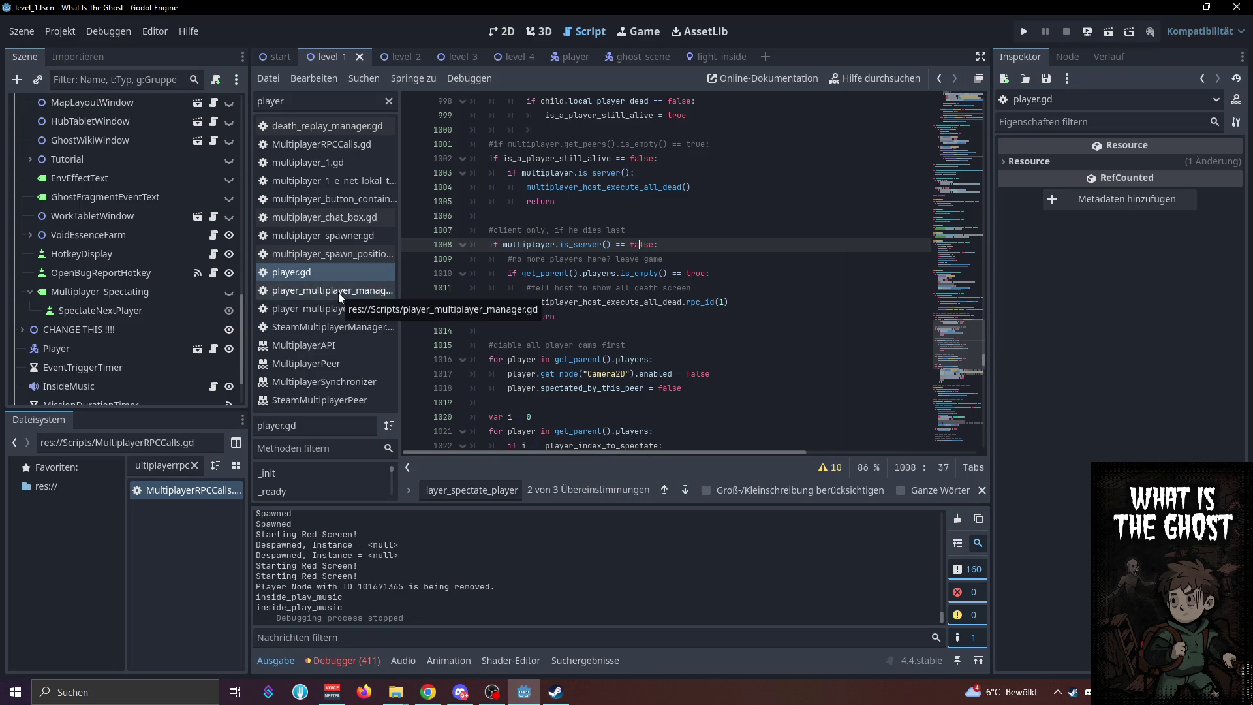
pyautogui.click(667, 273)
pyautogui.scroll(3, 659, 294)
pyautogui.scroll(2, 653, 326)
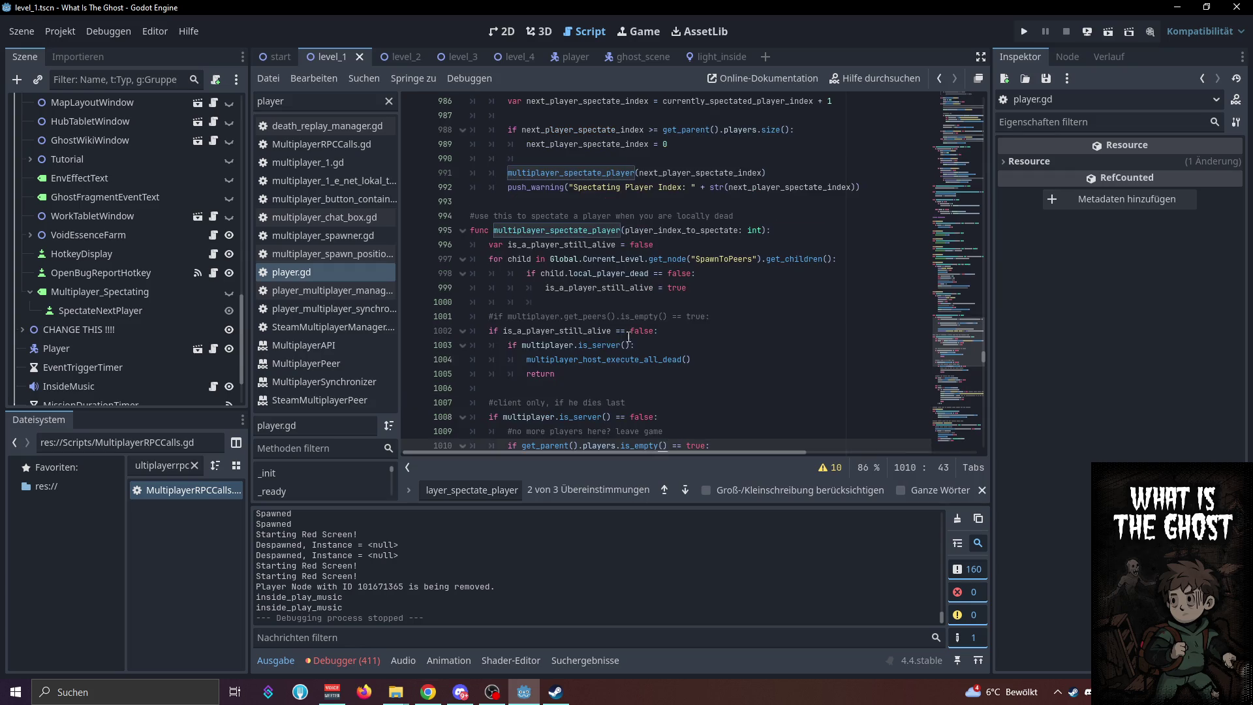
pyautogui.click(639, 345)
pyautogui.moveTo(658, 365)
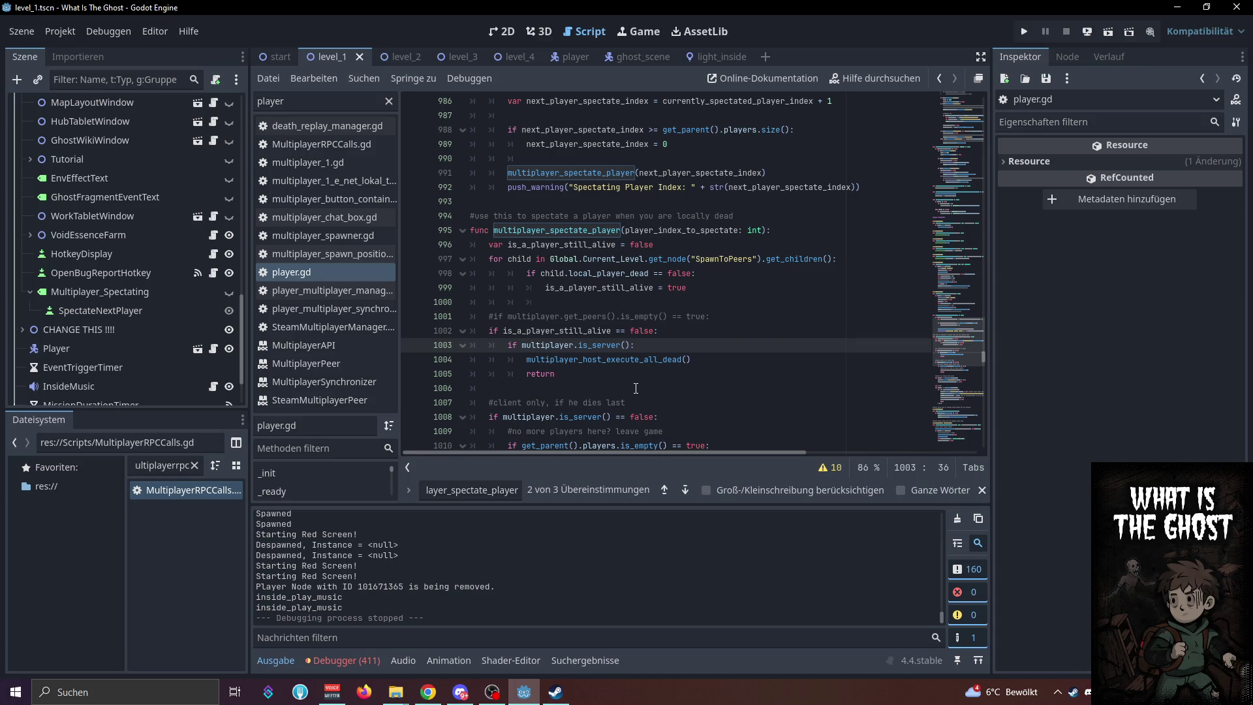
pyautogui.click(610, 359)
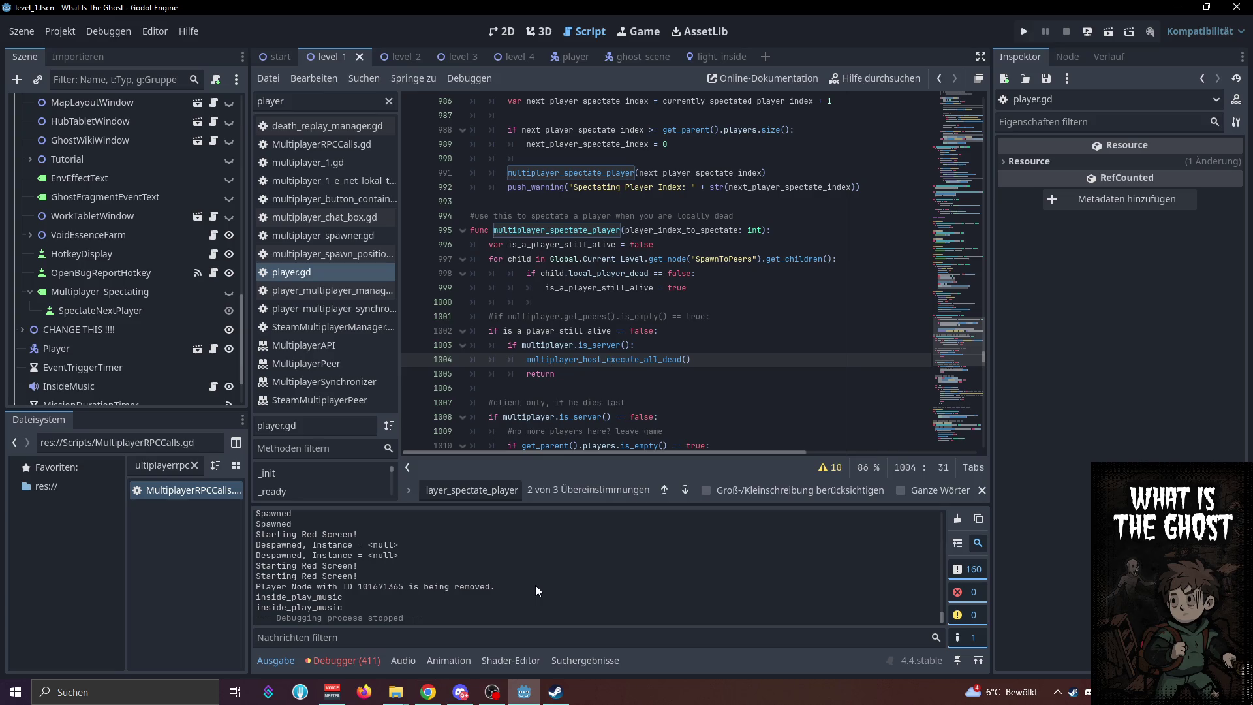
pyautogui.click(554, 373)
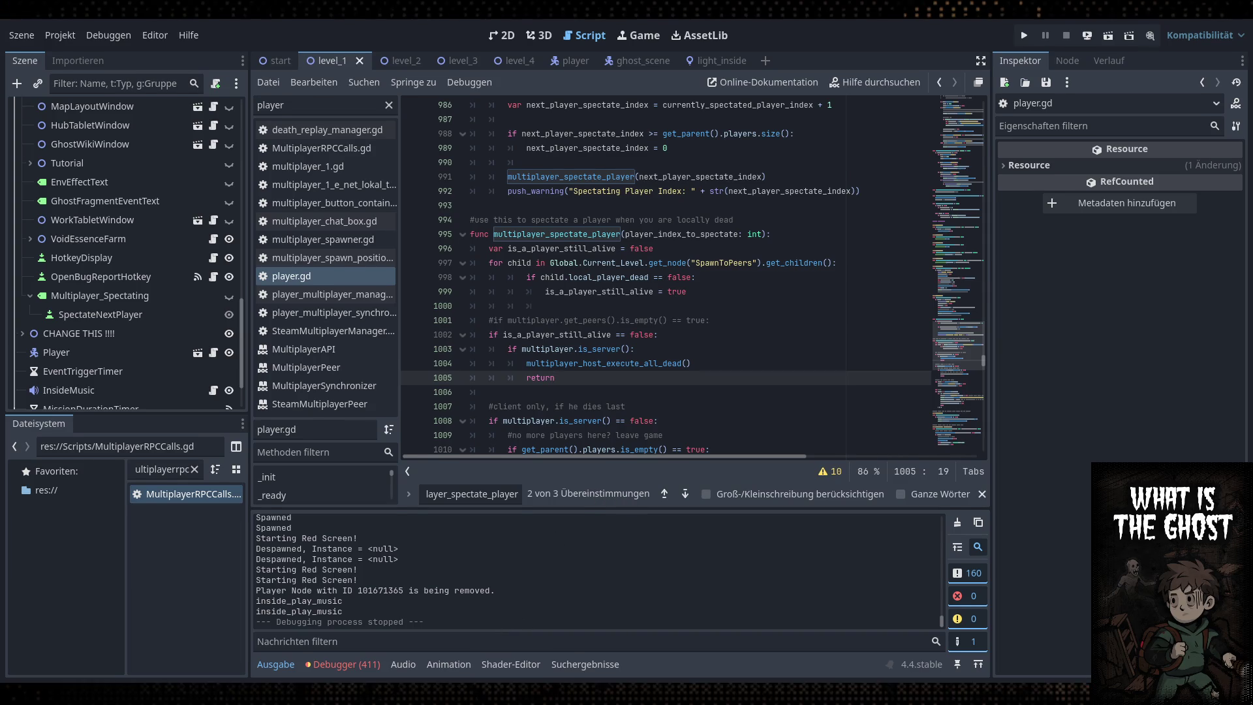
pyautogui.click(669, 363)
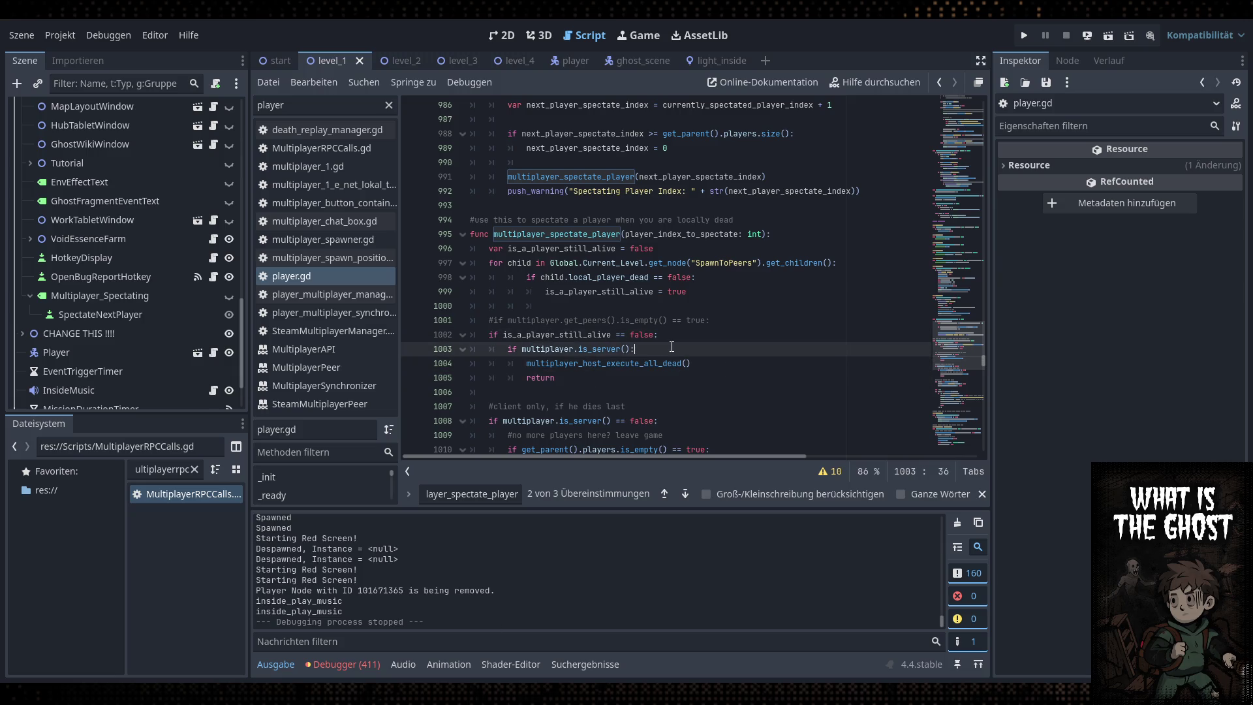
pyautogui.hotkey('shift', 'F3')
pyautogui.scroll(4, 637, 163)
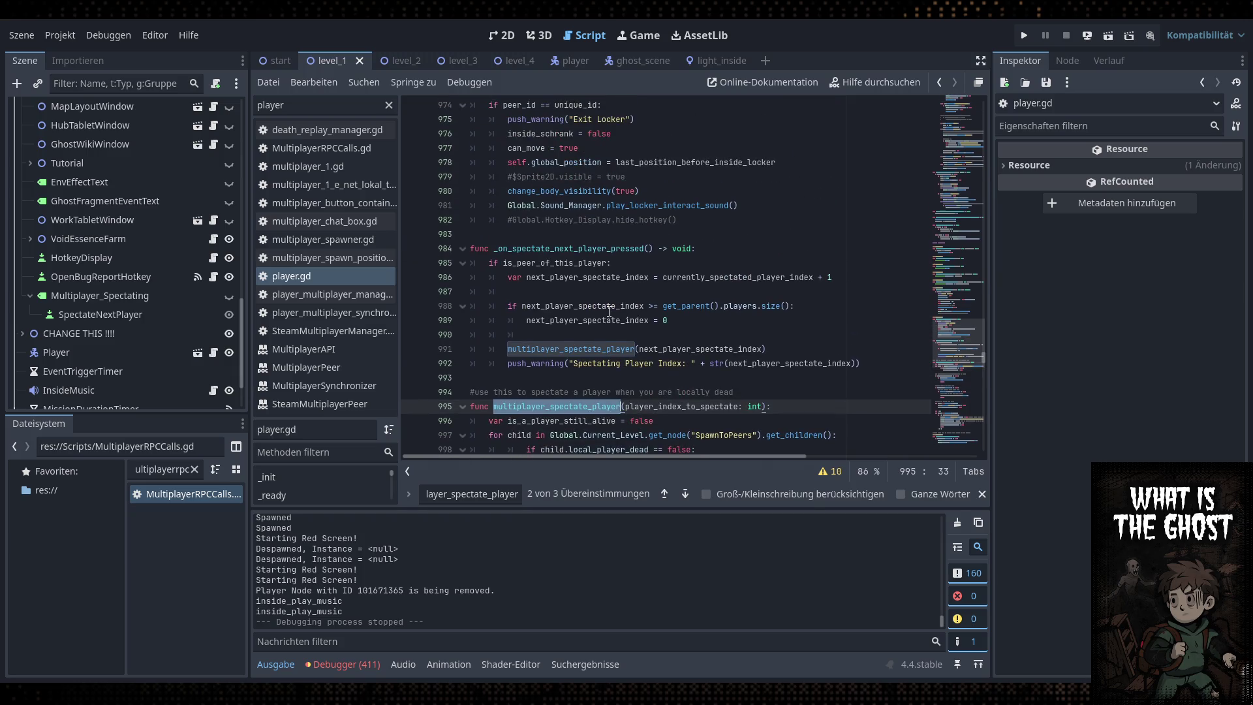
pyautogui.click(613, 367)
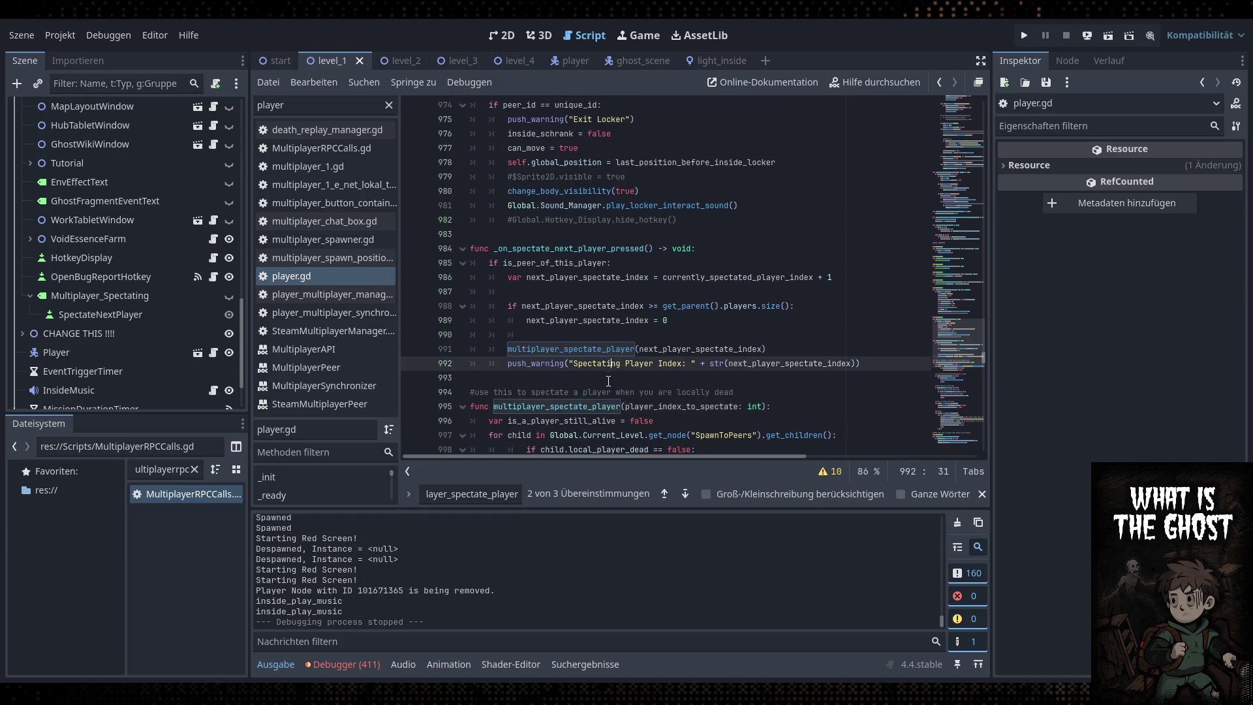
pyautogui.scroll(-7, 626, 373)
pyautogui.scroll(2, 613, 307)
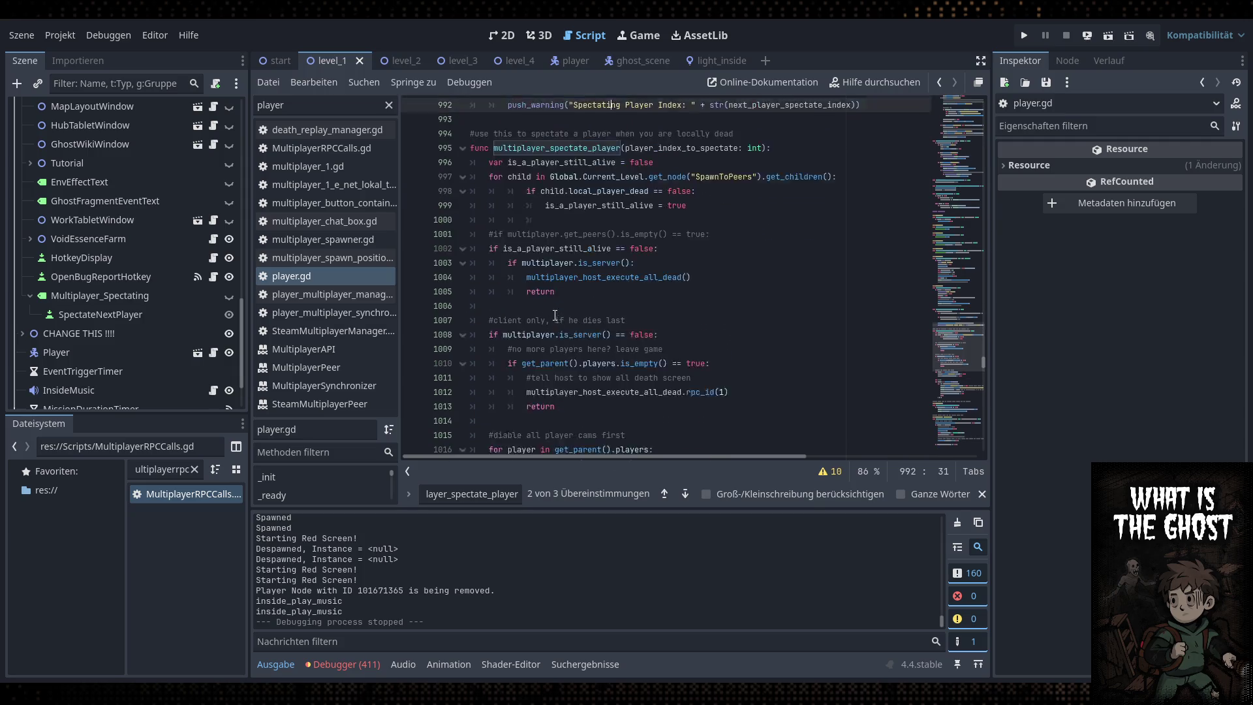
pyautogui.scroll(-2, 575, 281)
pyautogui.click(537, 264)
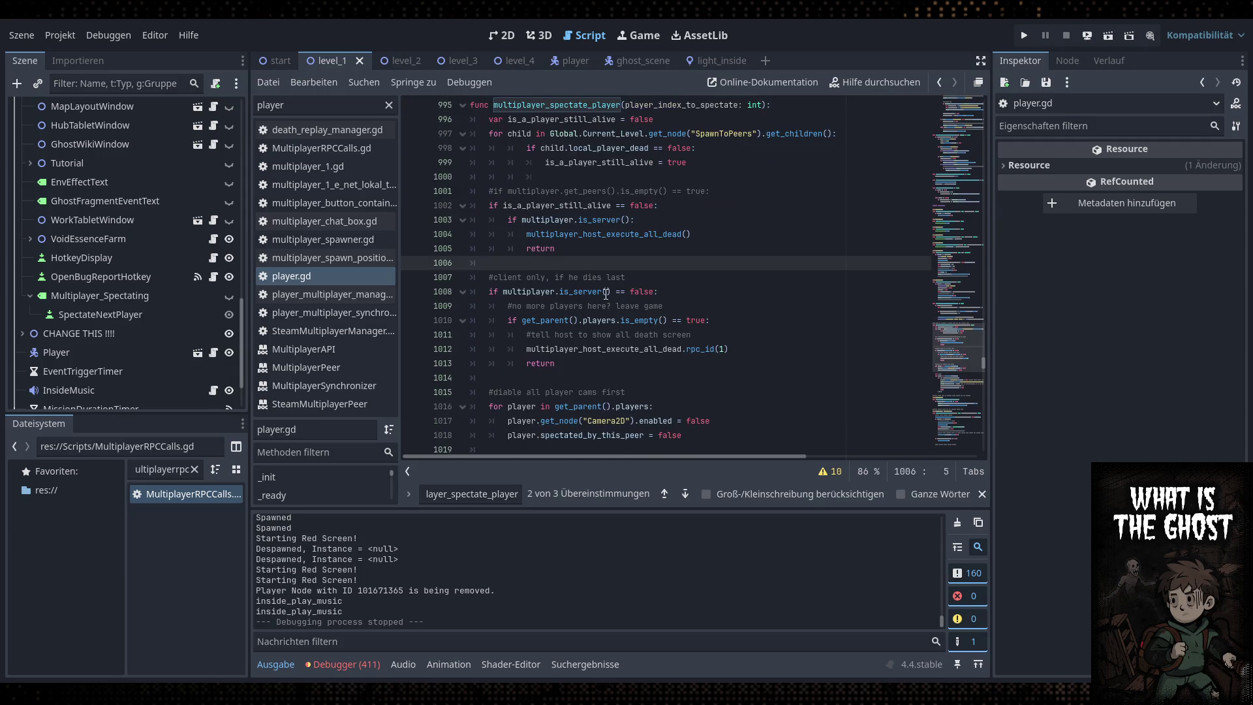
pyautogui.scroll(1, 653, 301)
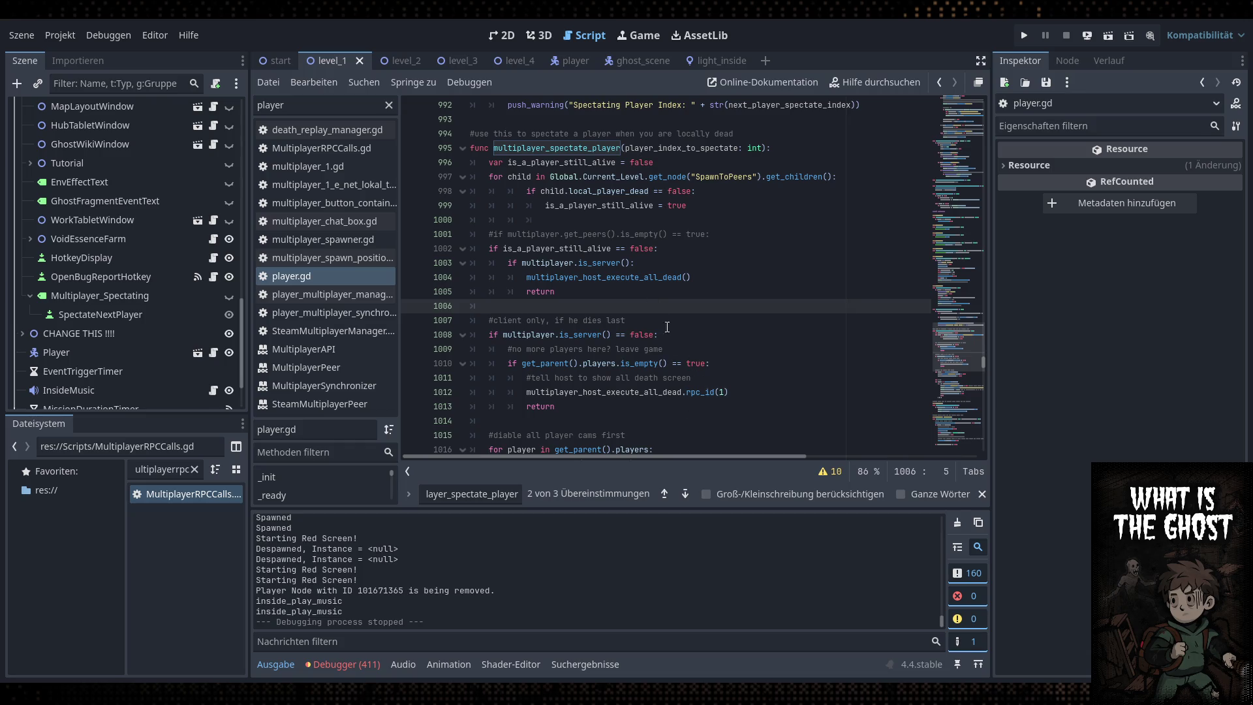
pyautogui.click(598, 277)
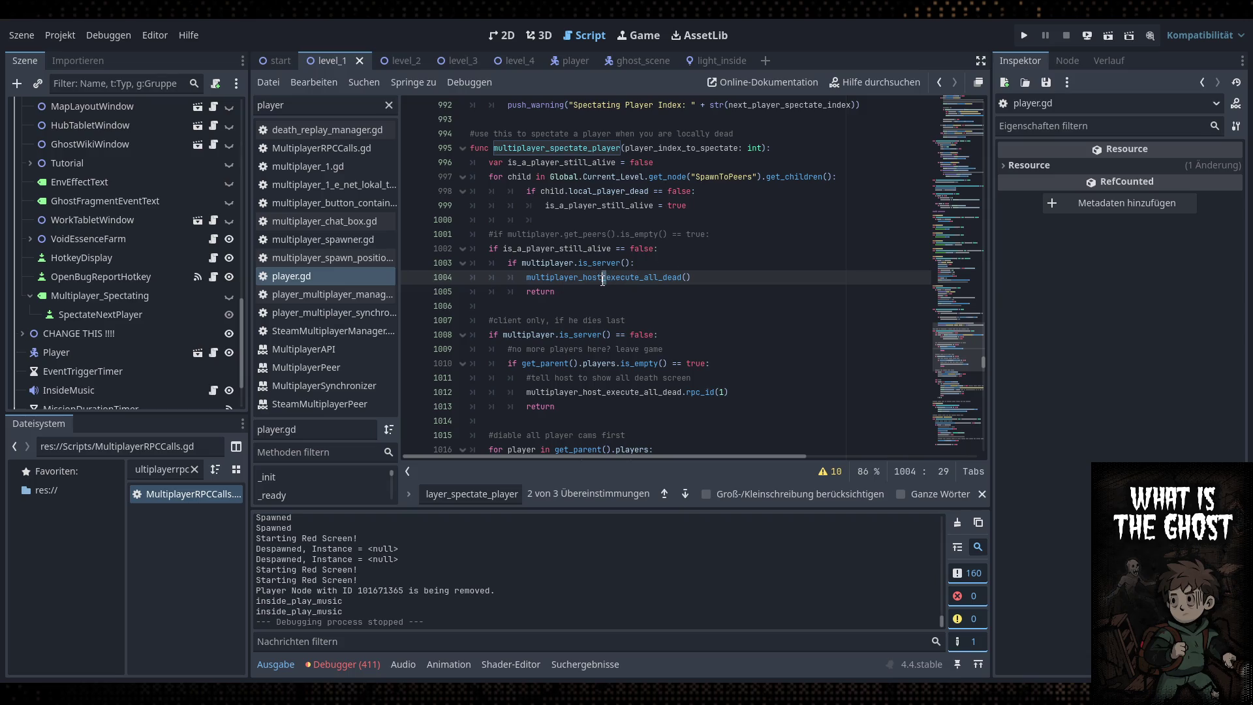
pyautogui.click(604, 279)
pyautogui.click(685, 272)
pyautogui.click(610, 276)
pyautogui.click(607, 305)
pyautogui.click(607, 277)
pyautogui.click(604, 277)
# Add print("Client triggering all dead") directly above the rpc_id call in the client branch
pyautogui.click(683, 336)
pyautogui.press('Return')
pyautogui.write('pri')
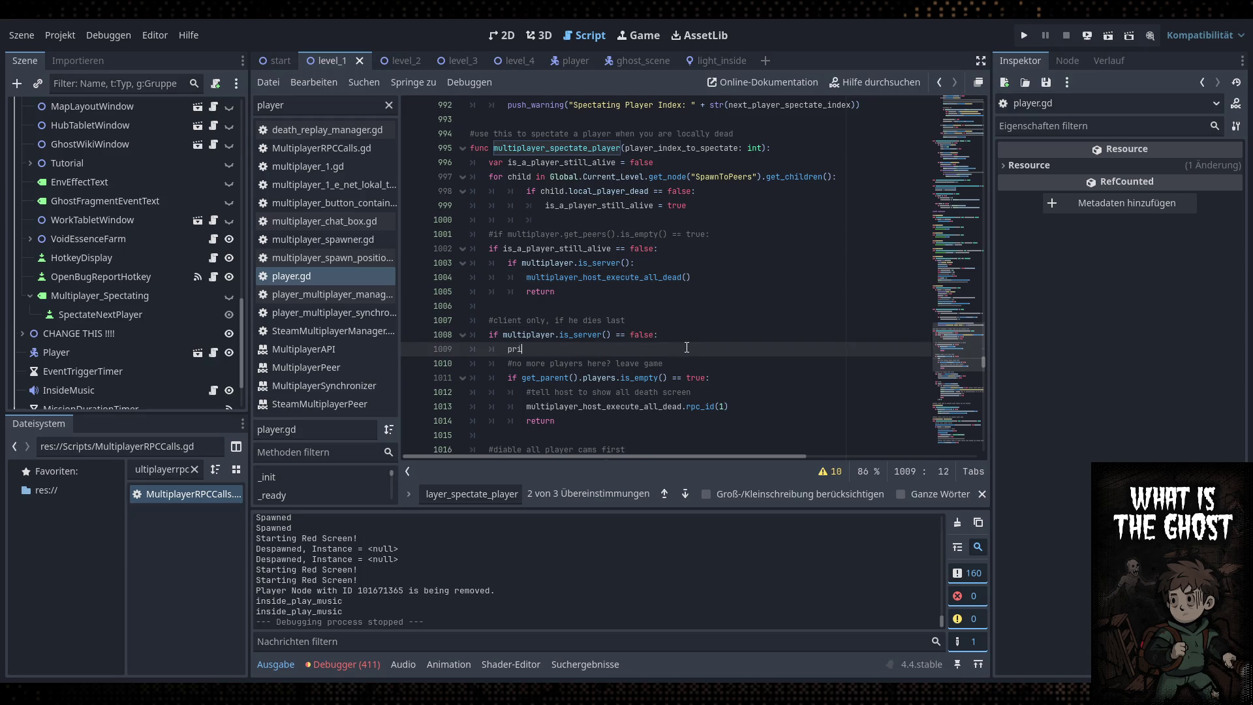
pyautogui.write('nt("Client trigger')
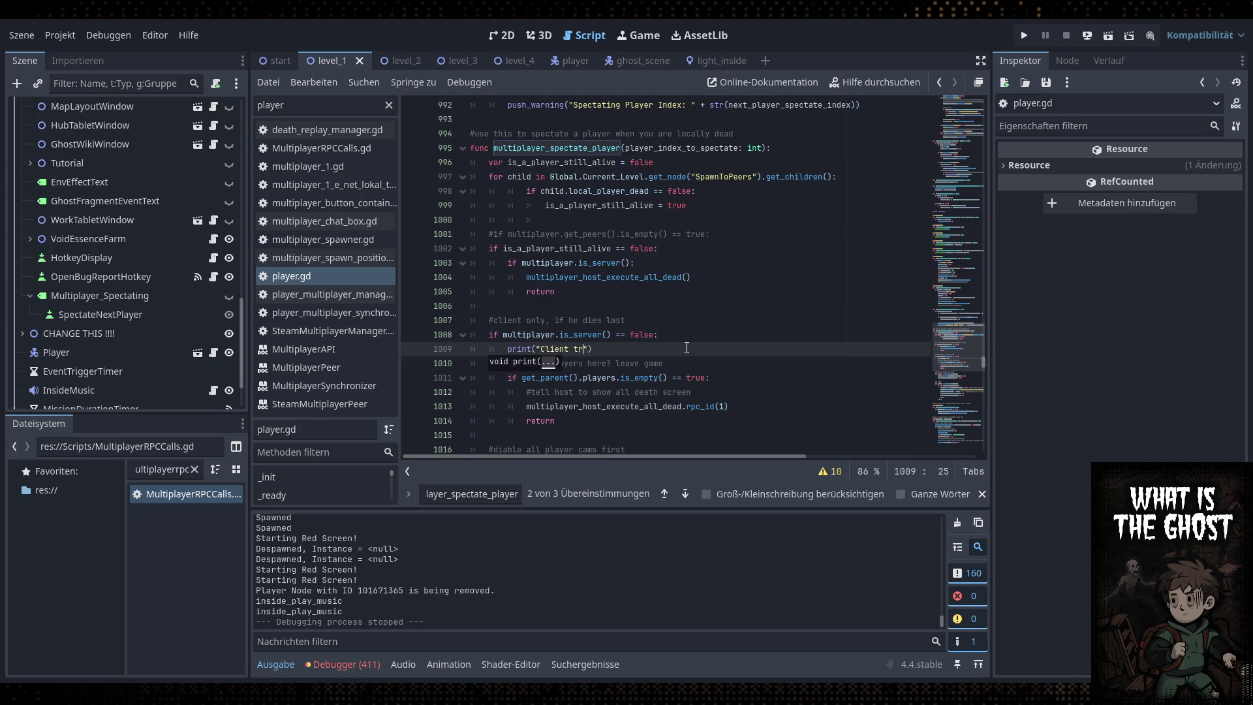
pyautogui.write('ing all dead')
pyautogui.press('End')
pyautogui.press('Delete')
pyautogui.press('Delete')
pyautogui.press('Delete')
pyautogui.press('Return')
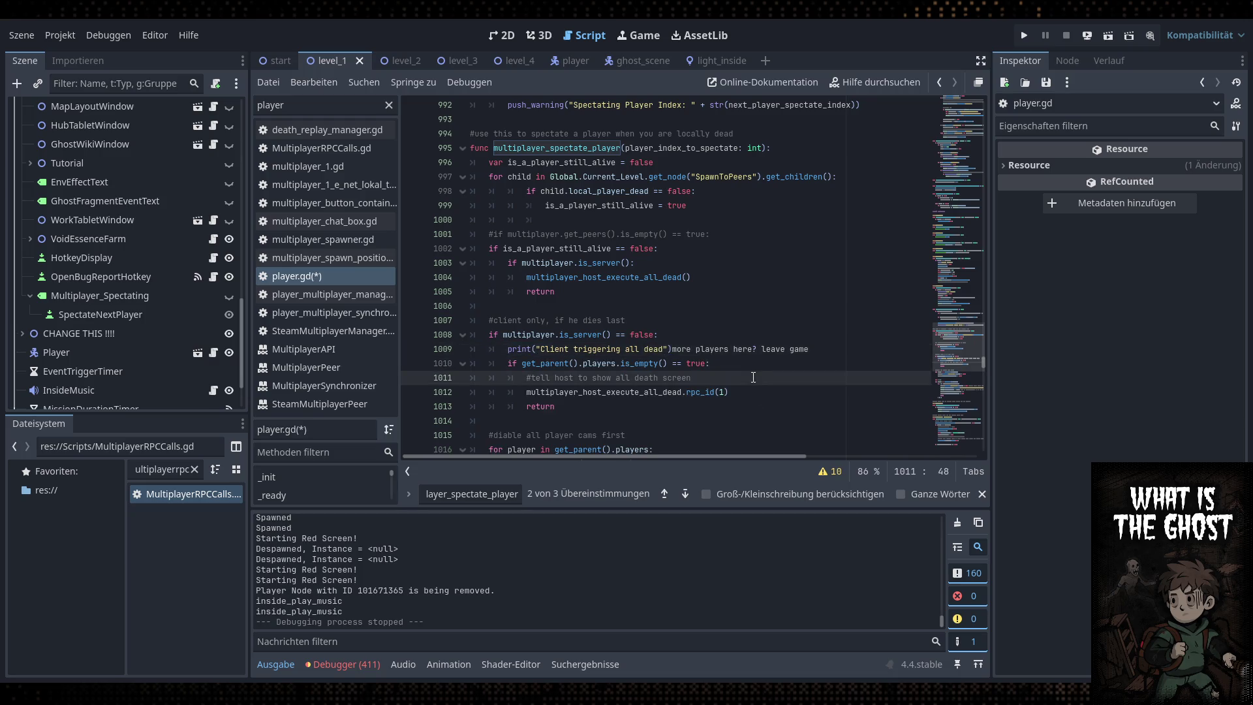
pyautogui.write('#no')
pyautogui.click(701, 349)
pyautogui.moveTo(694, 349); pyautogui.dragTo(508, 349)
pyautogui.hotkey('ctrl', 'x')
pyautogui.click(725, 395)
pyautogui.press('Return')
pyautogui.hotkey('ctrl', 'v')
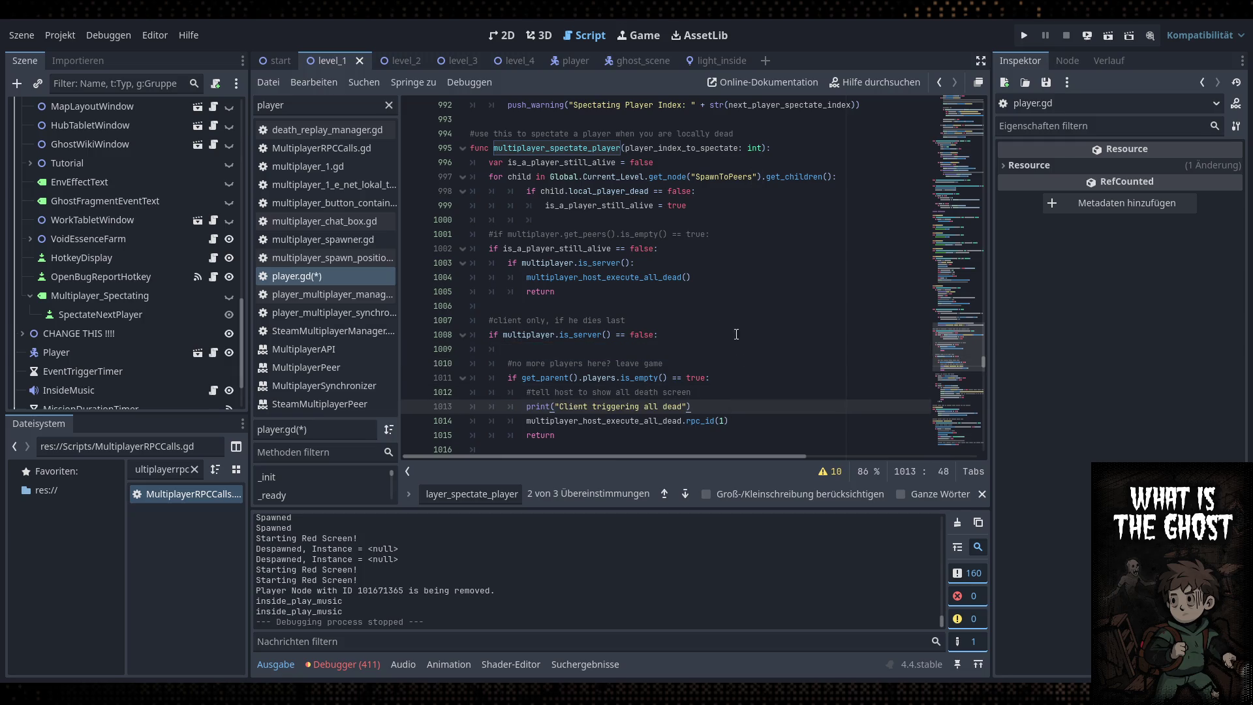
# Paste a copy under the is_server() check, change it to "Host triggering all dead", and save
pyautogui.click(703, 269)
pyautogui.press('Return')
pyautogui.hotkey('ctrl', 'v')
pyautogui.doubleClick(585, 277)
pyautogui.write('Host')
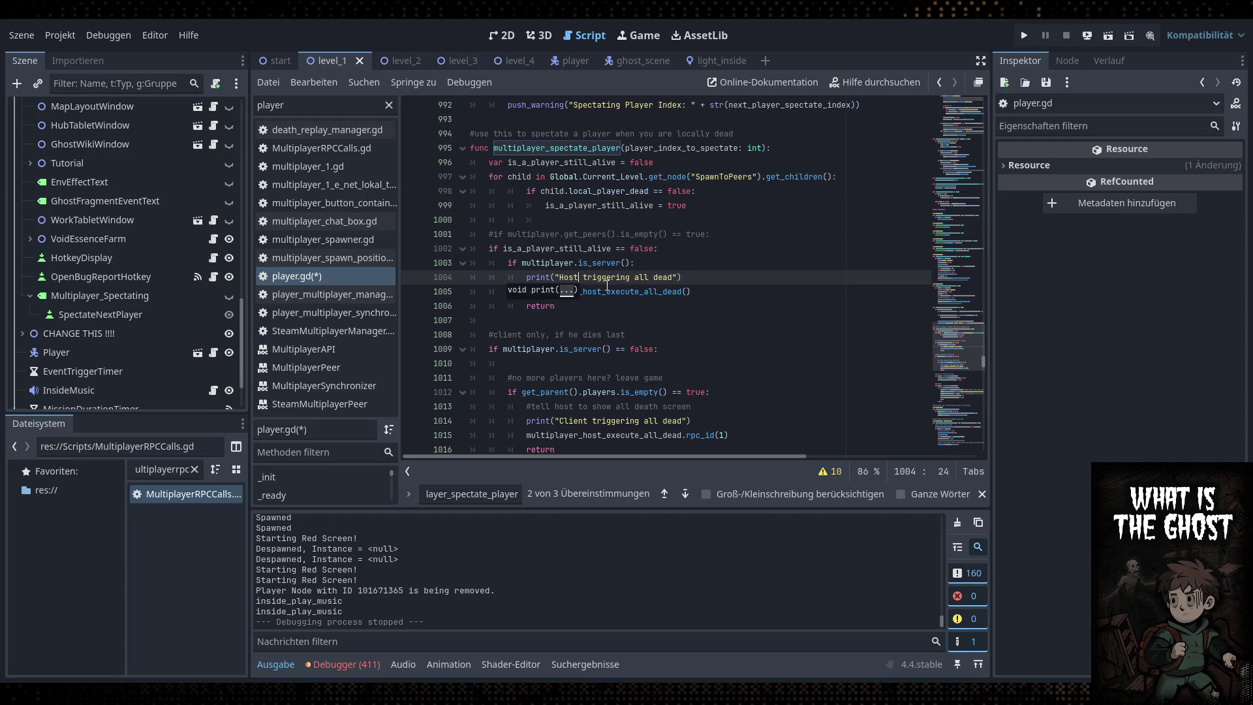
pyautogui.click(698, 268)
pyautogui.hotkey('ctrl', 's')
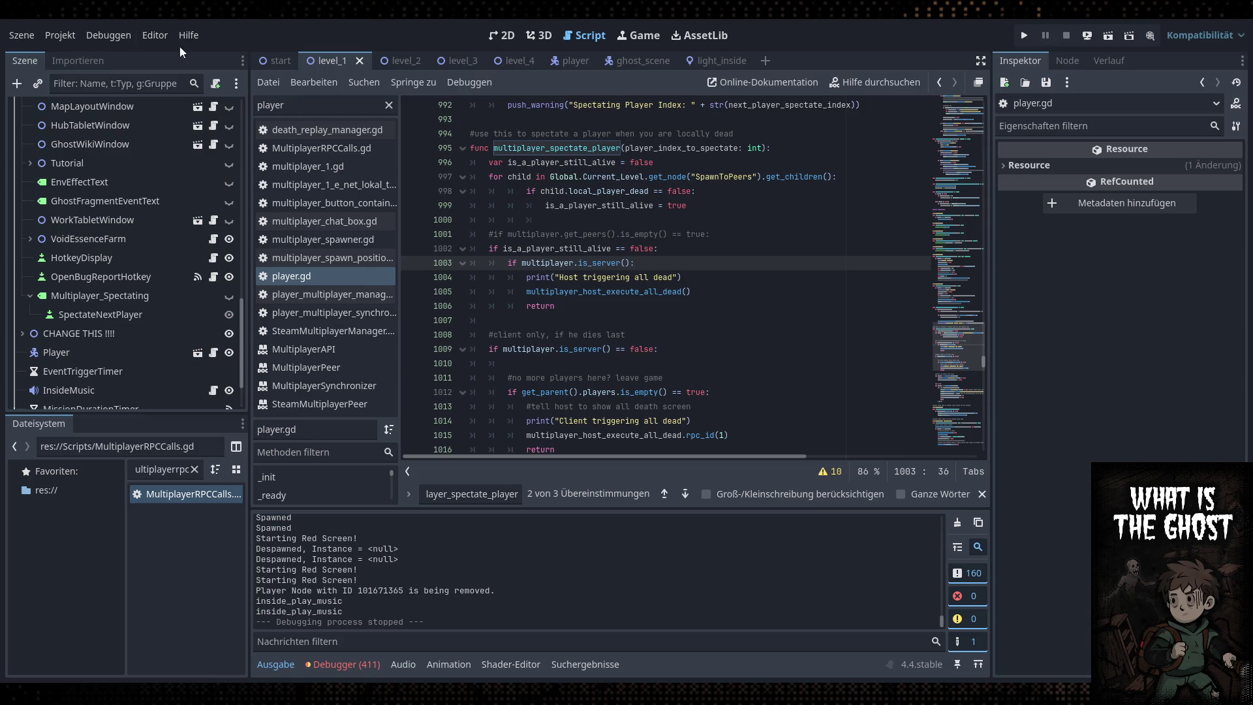
# Run the project and start a hosted two-player match from the ENet Lokal lobby
pyautogui.click(1020, 39)
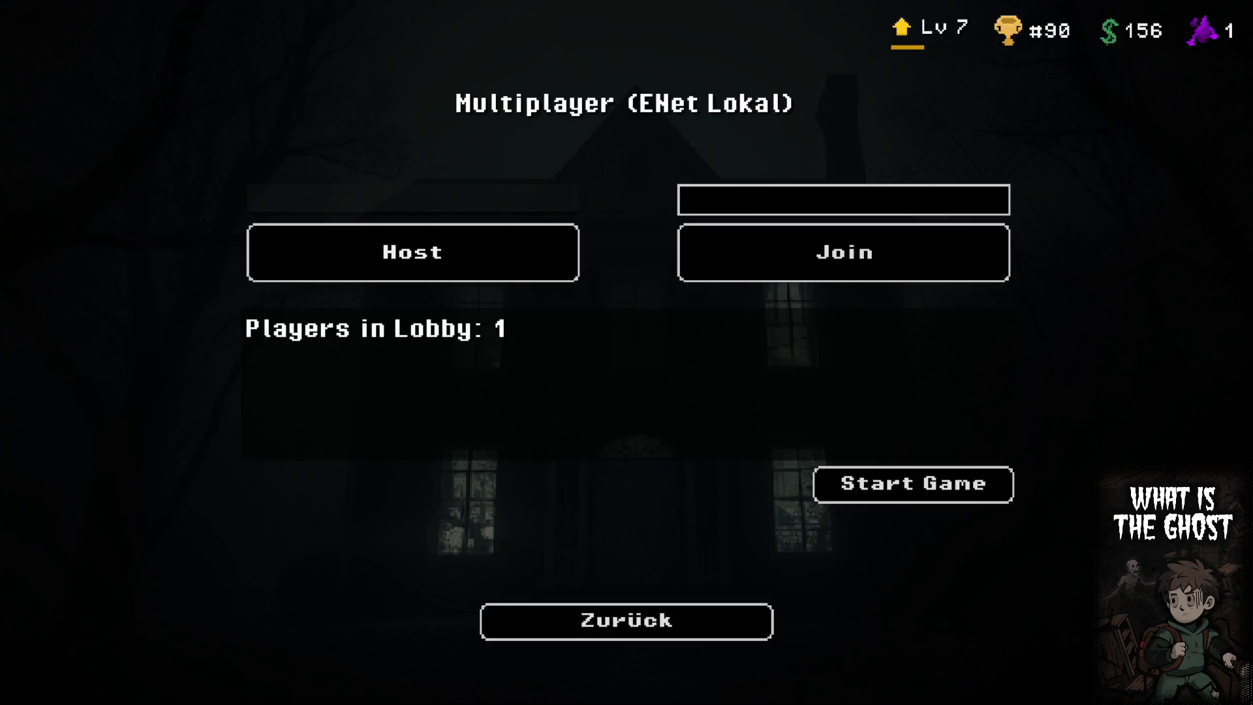
pyautogui.click(916, 493)
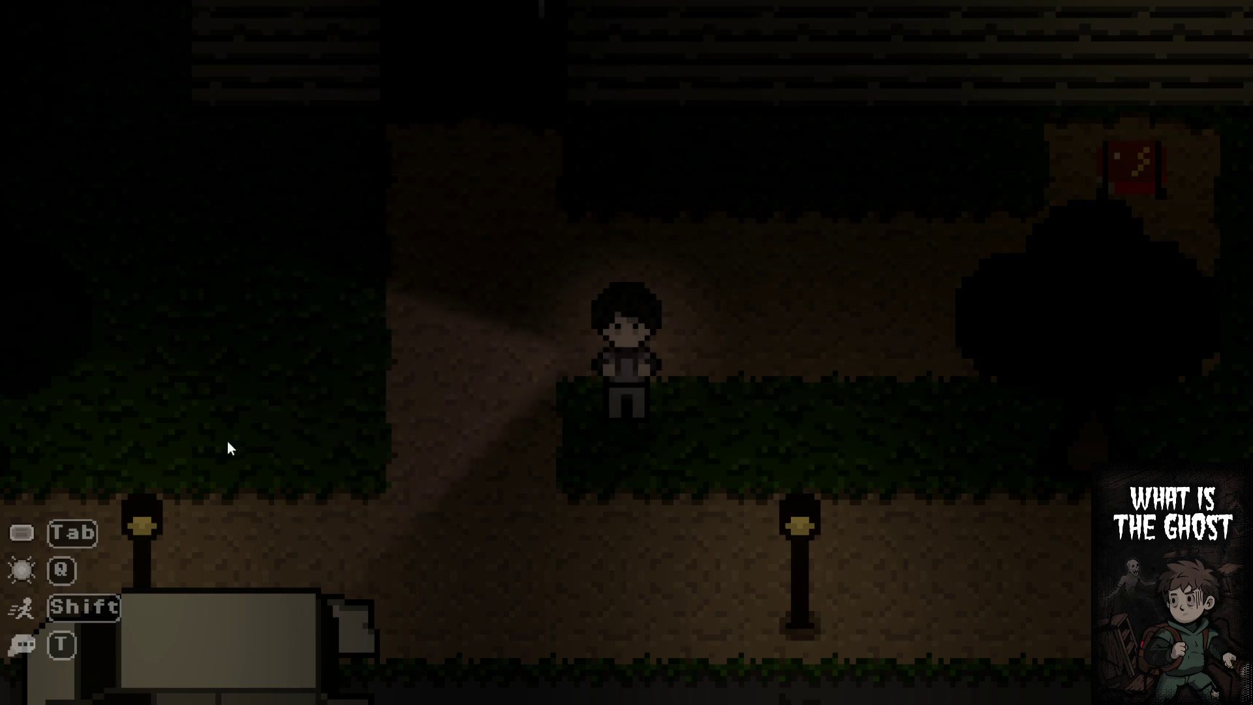
# Switch off the flashlight, walk the character up to the house door and go inside
pyautogui.press('q')
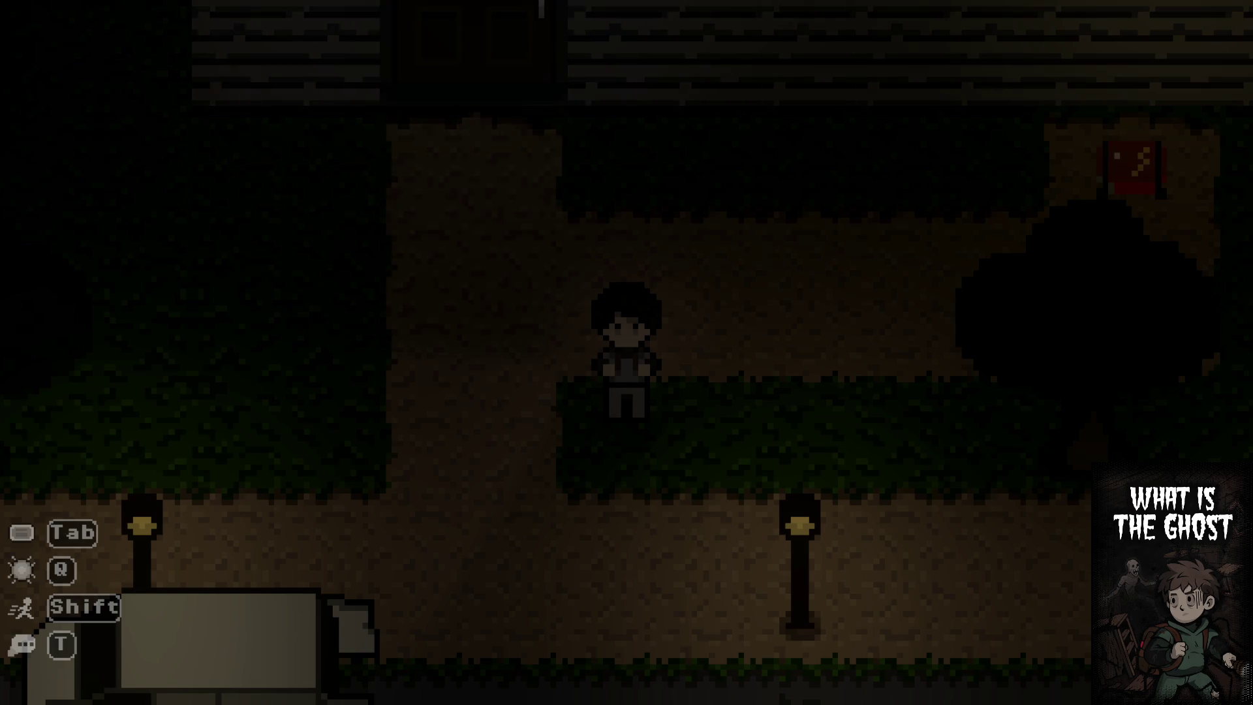
pyautogui.click(503, 292)
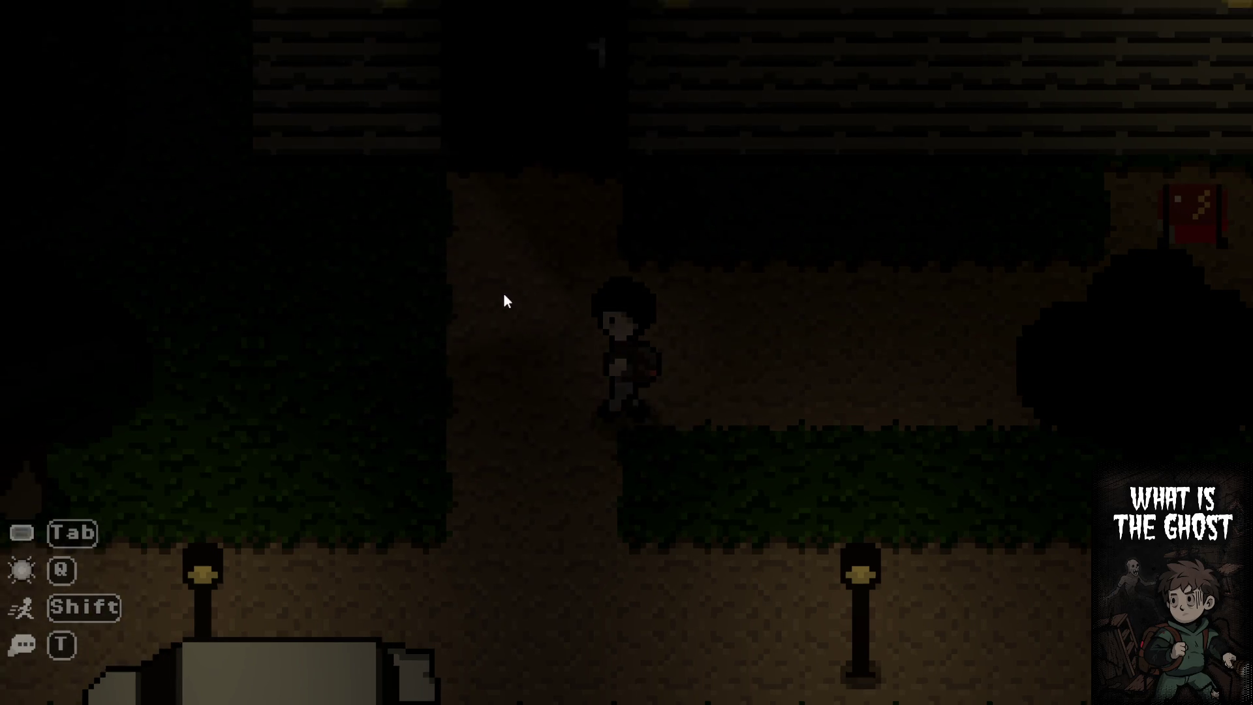
pyautogui.click(667, 424)
pyautogui.click(651, 302)
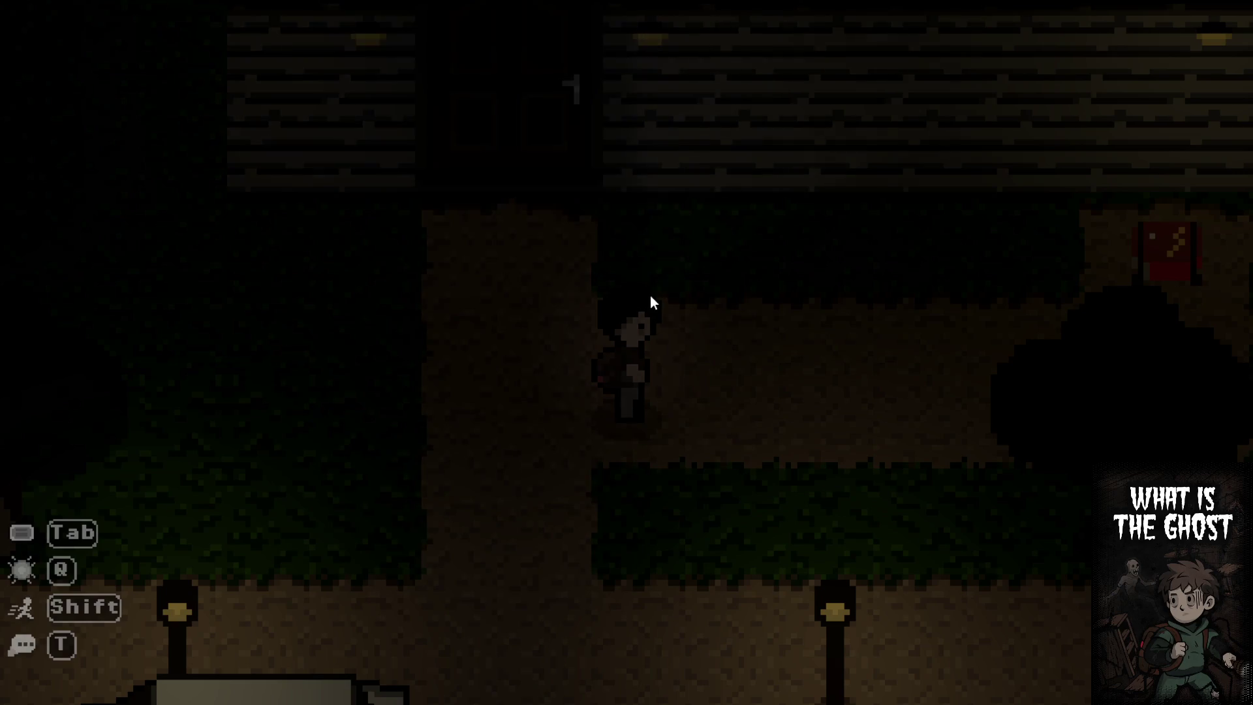
pyautogui.click(638, 439)
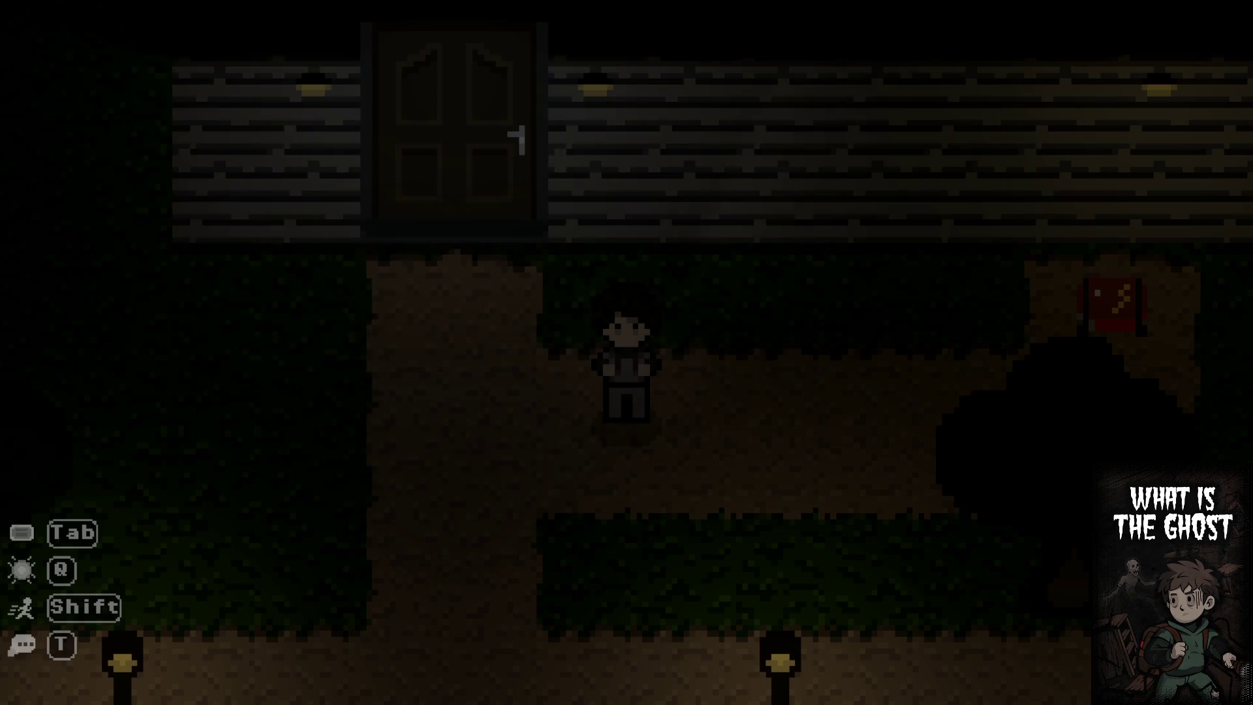
pyautogui.click(207, 268)
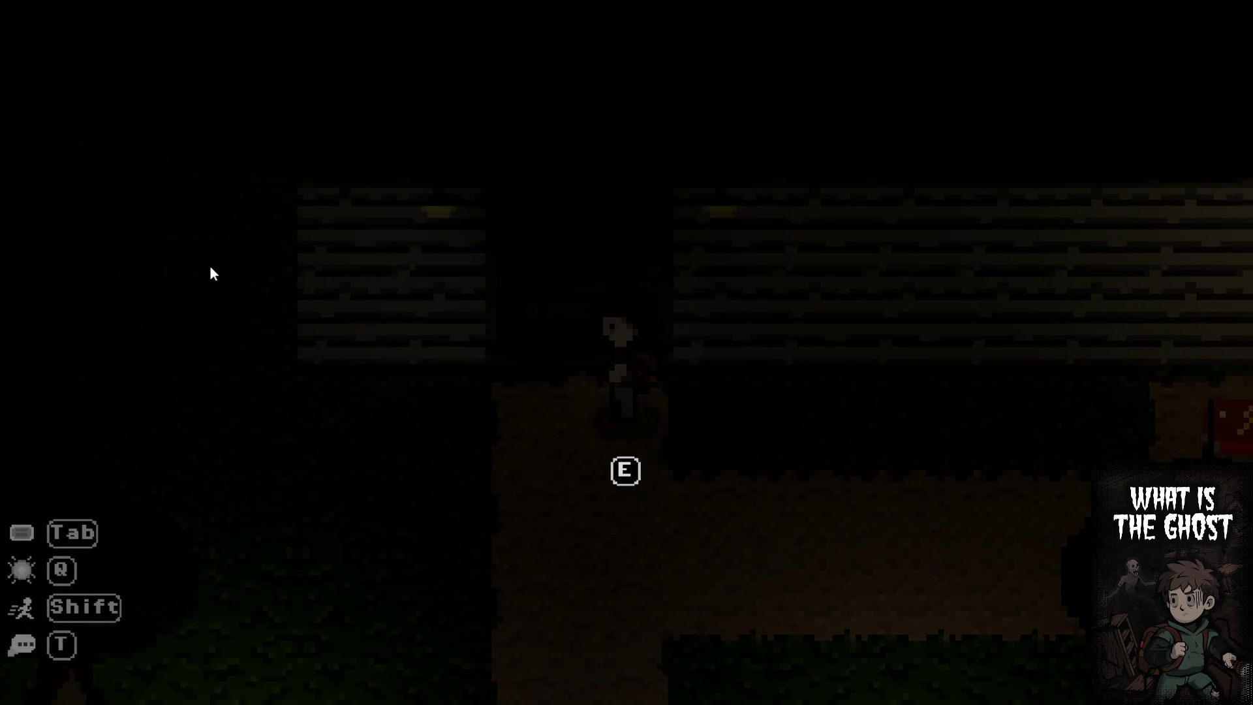
pyautogui.press('e')
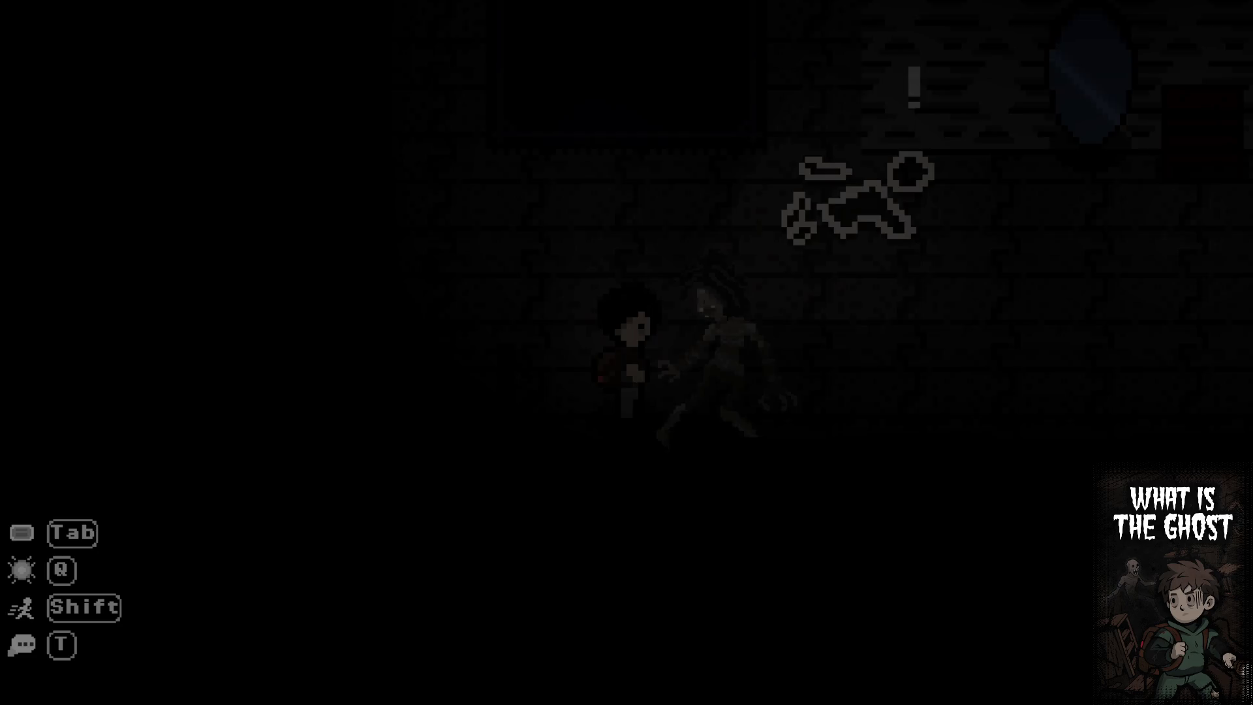
# Walk through the room past the mirror and chalk outline onto the blood stain and start extracting
pyautogui.press('d')
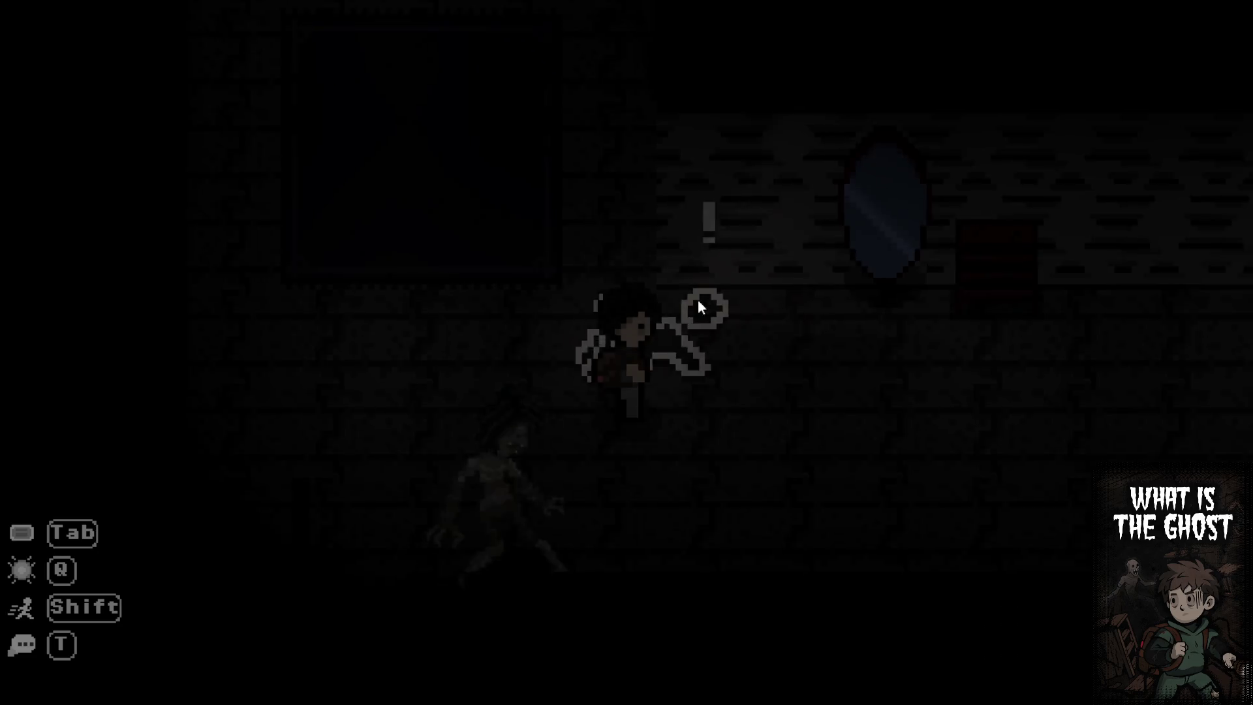
pyautogui.press('d')
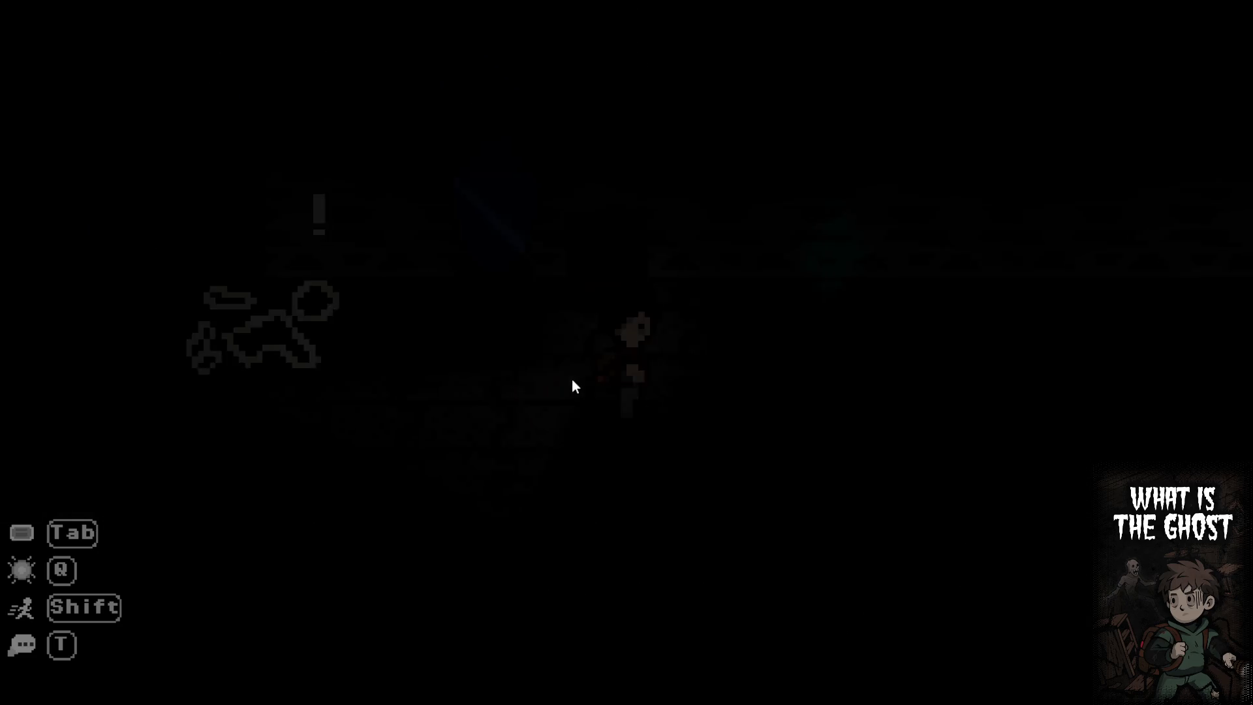
pyautogui.press('a')
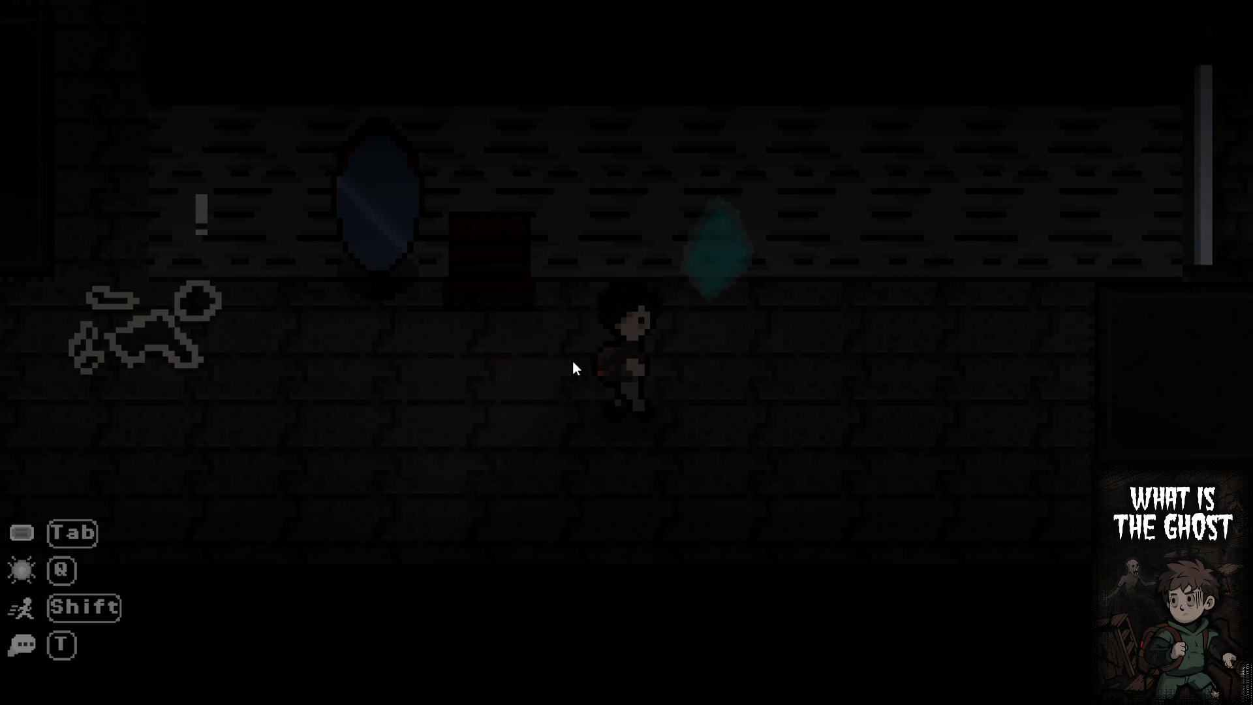
pyautogui.press('d')
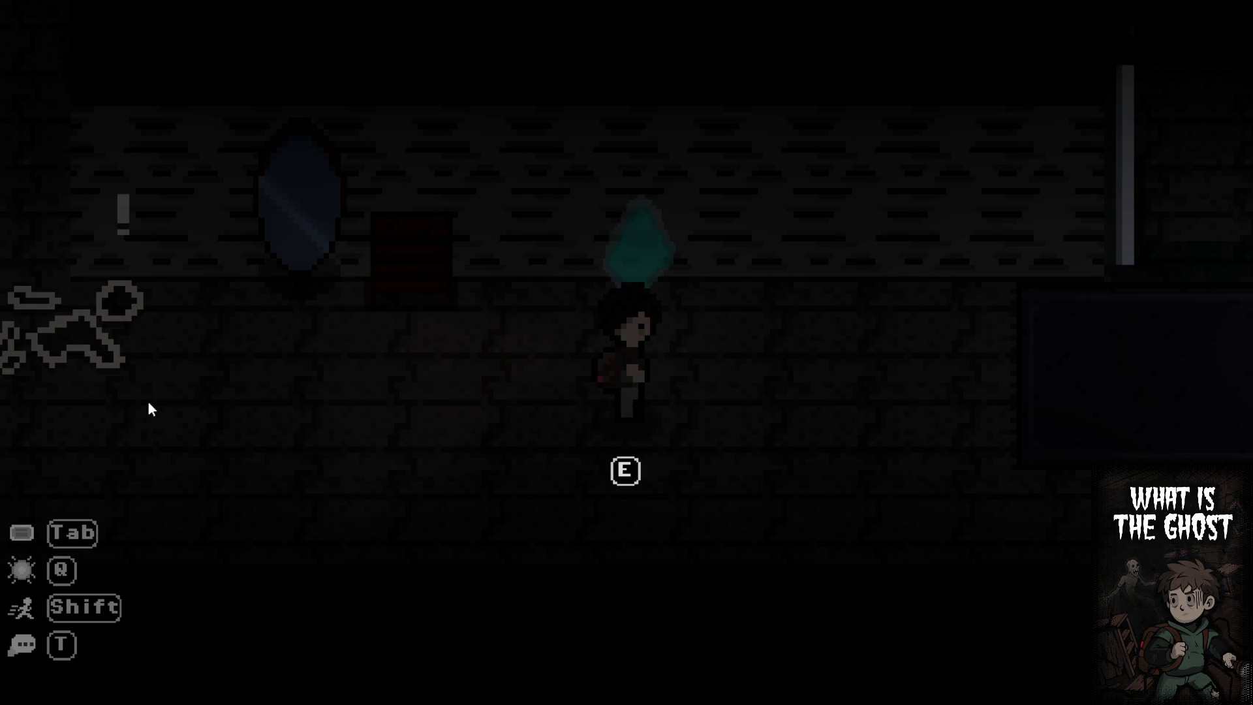
pyautogui.press('d')
pyautogui.press('a')
pyautogui.press('a')
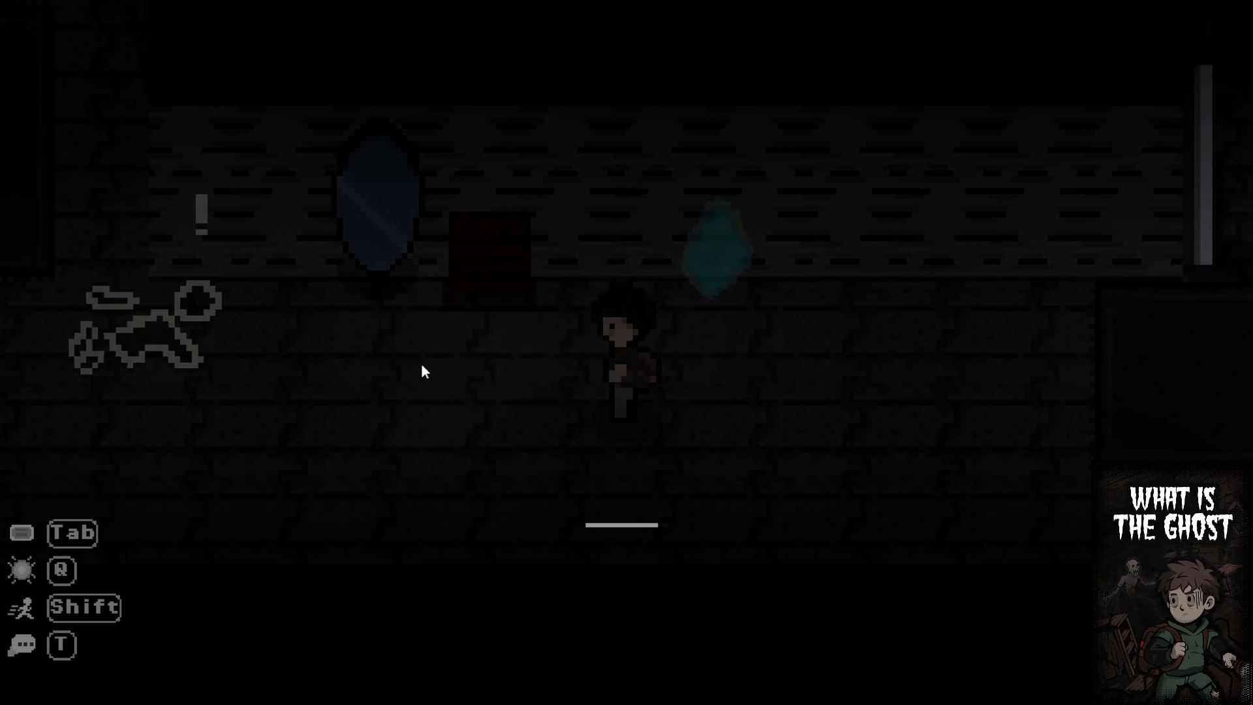
pyautogui.press('w')
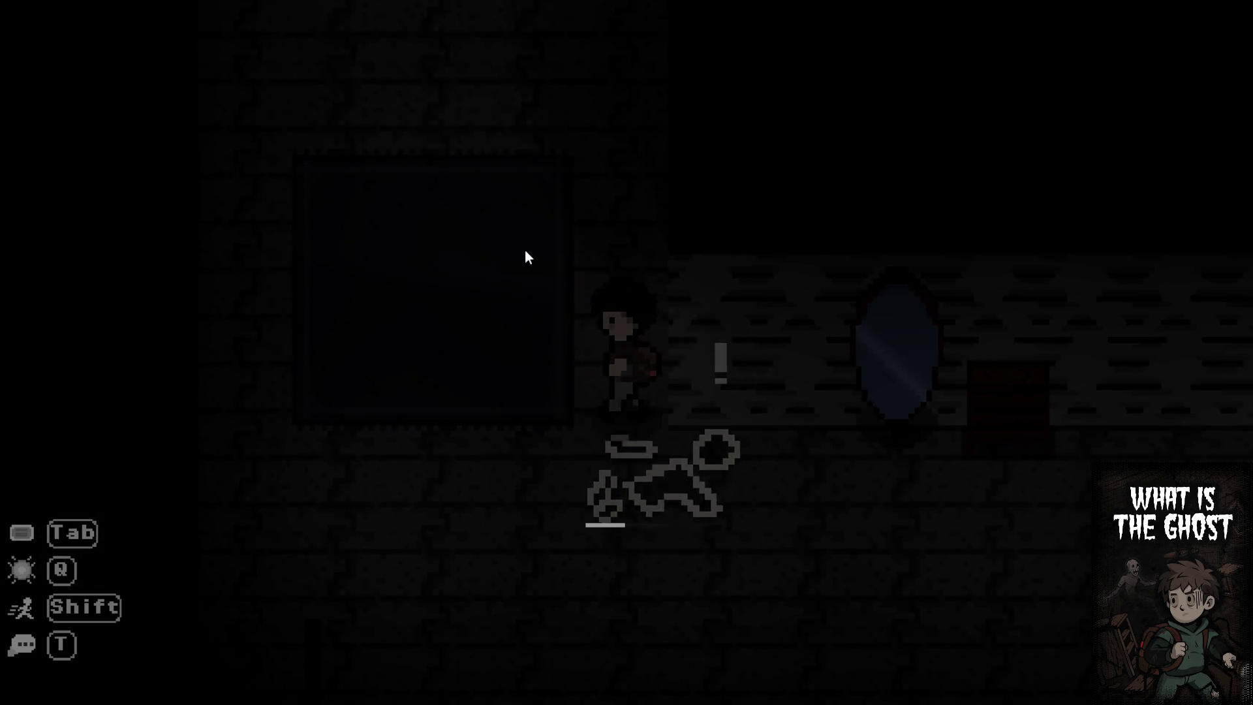
pyautogui.press('a')
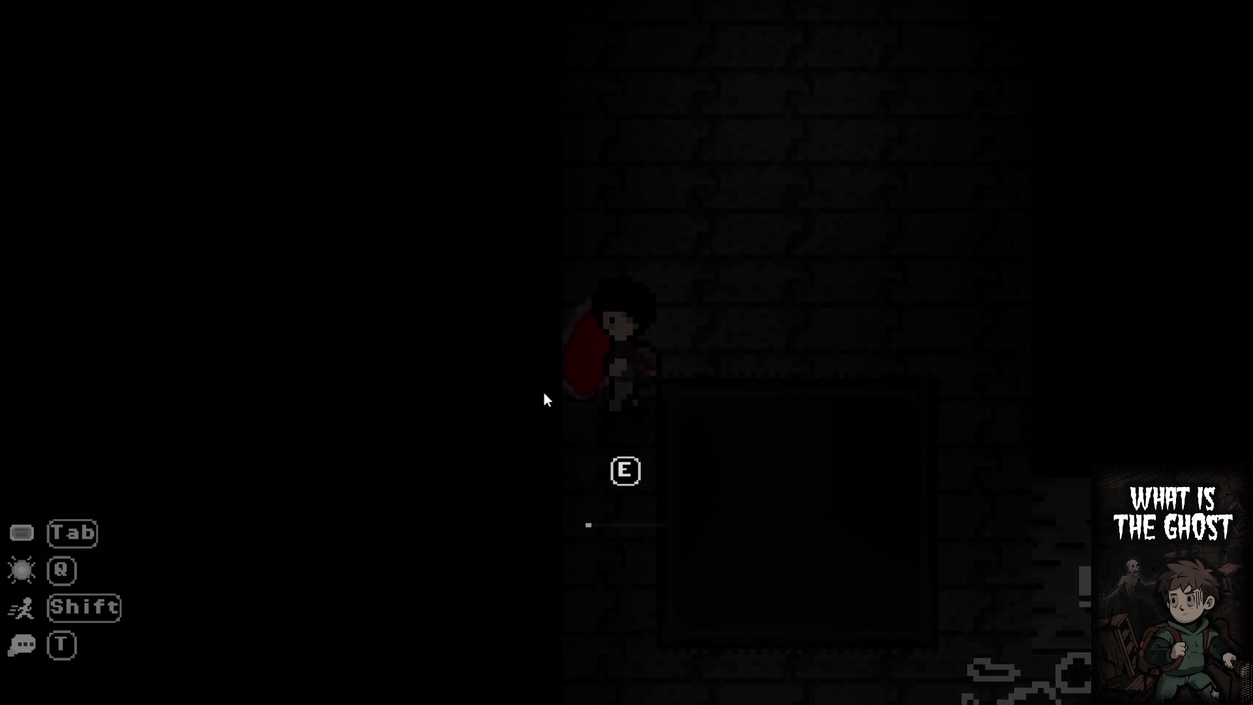
pyautogui.press('e')
pyautogui.press('space')
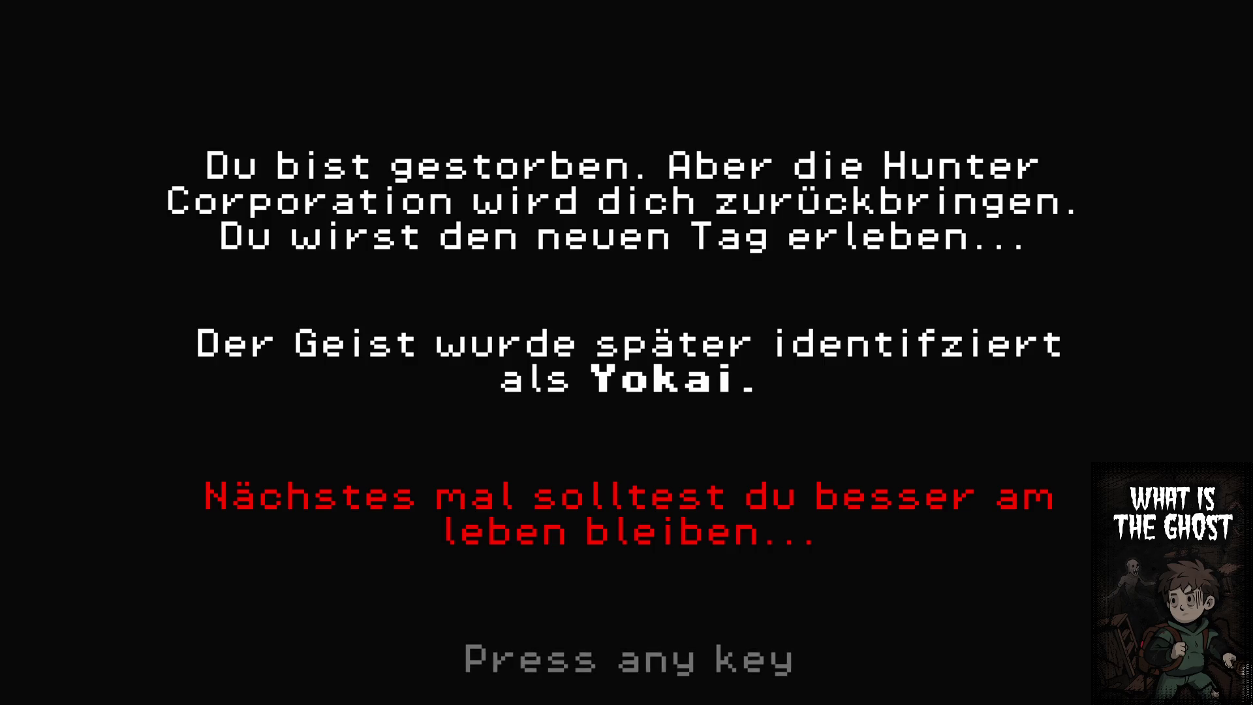
# Dismiss the Yokai death screen with Space to end the game run
pyautogui.press('space')
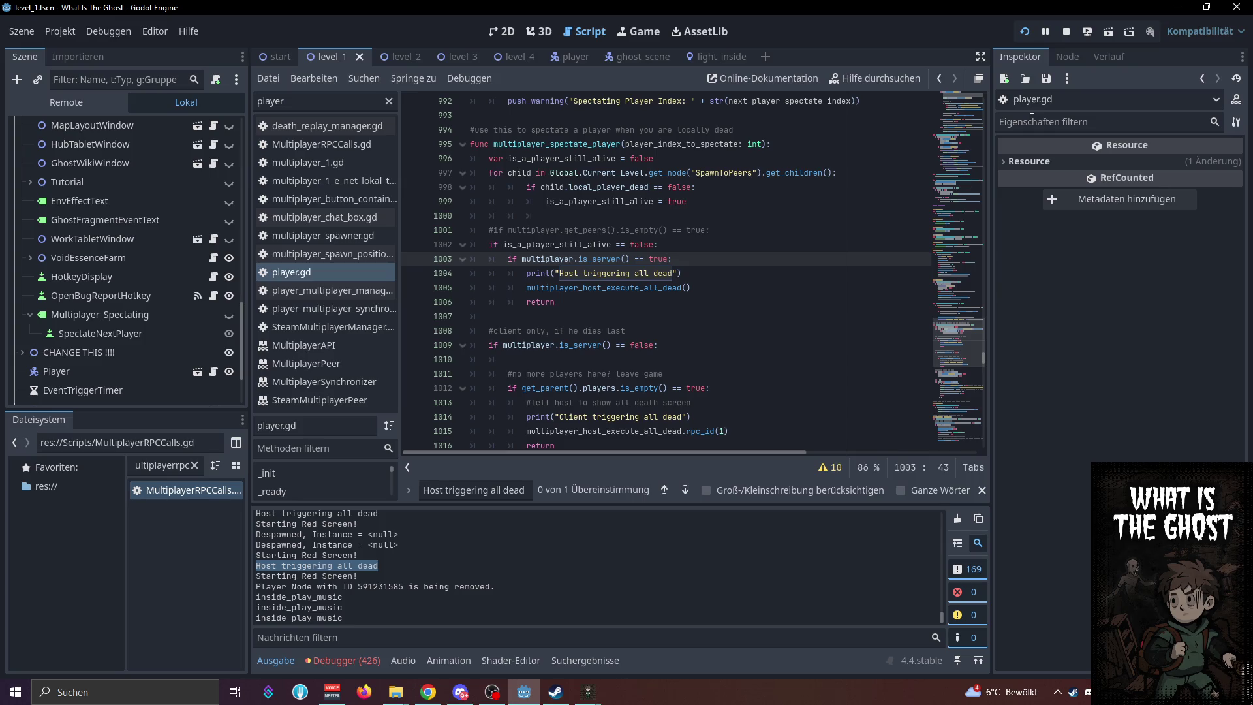
# Delete the empty line 1010 under the client-only check
pyautogui.click(556, 374)
pyautogui.click(559, 360)
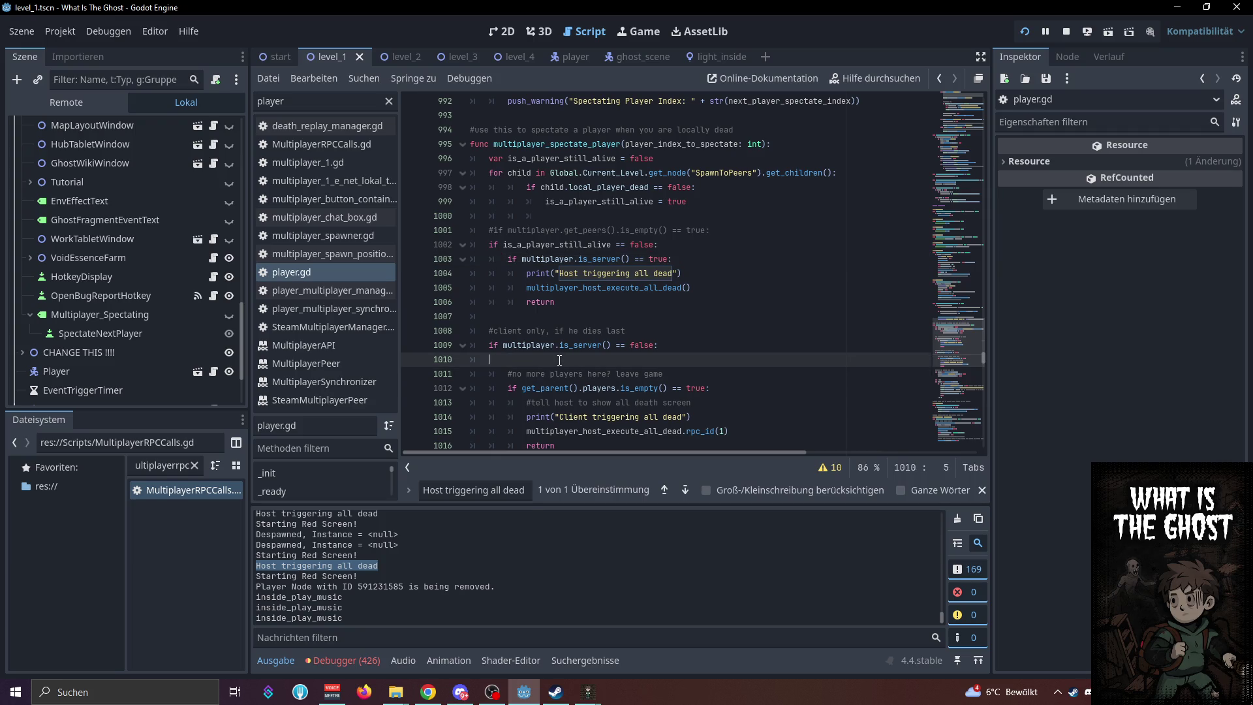
pyautogui.press('BackSpace')
pyautogui.press('BackSpace')
pyautogui.click(691, 319)
# Search the script for _on_spectate_next_player_pressed and step to its signal connection on line 146
pyautogui.doubleClick(555, 143)
pyautogui.hotkey('ctrl', 'f')
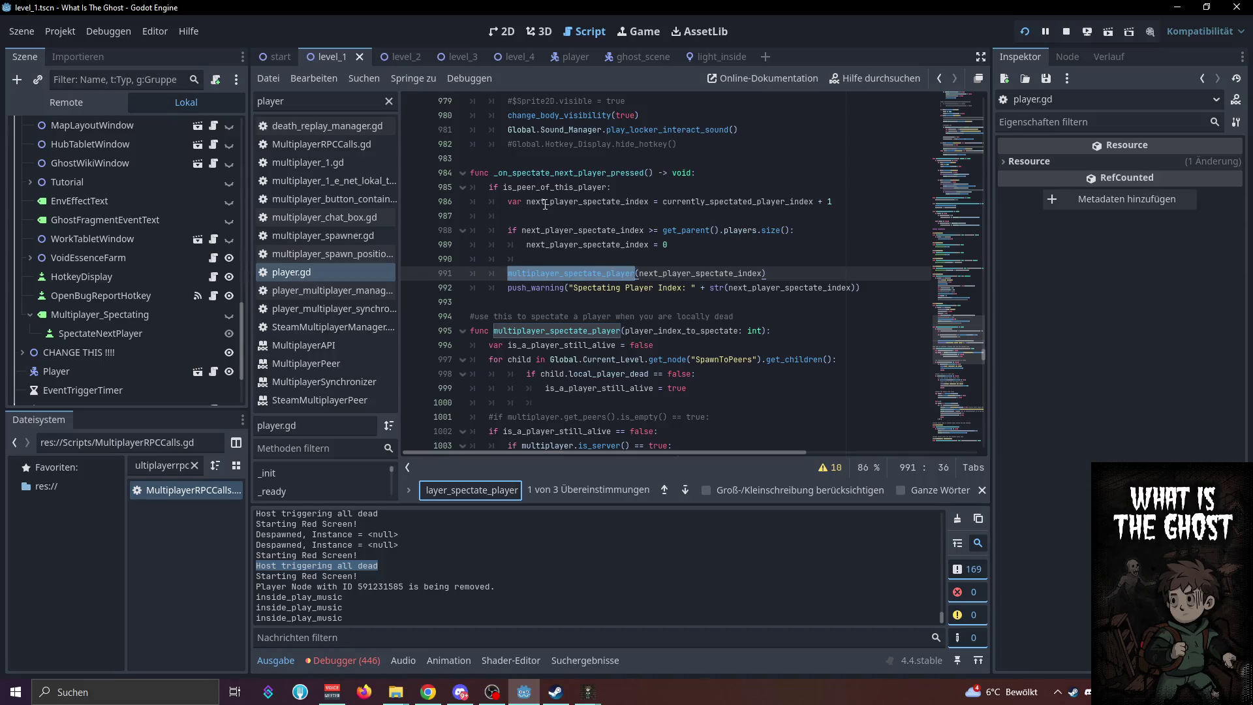
pyautogui.doubleClick(586, 173)
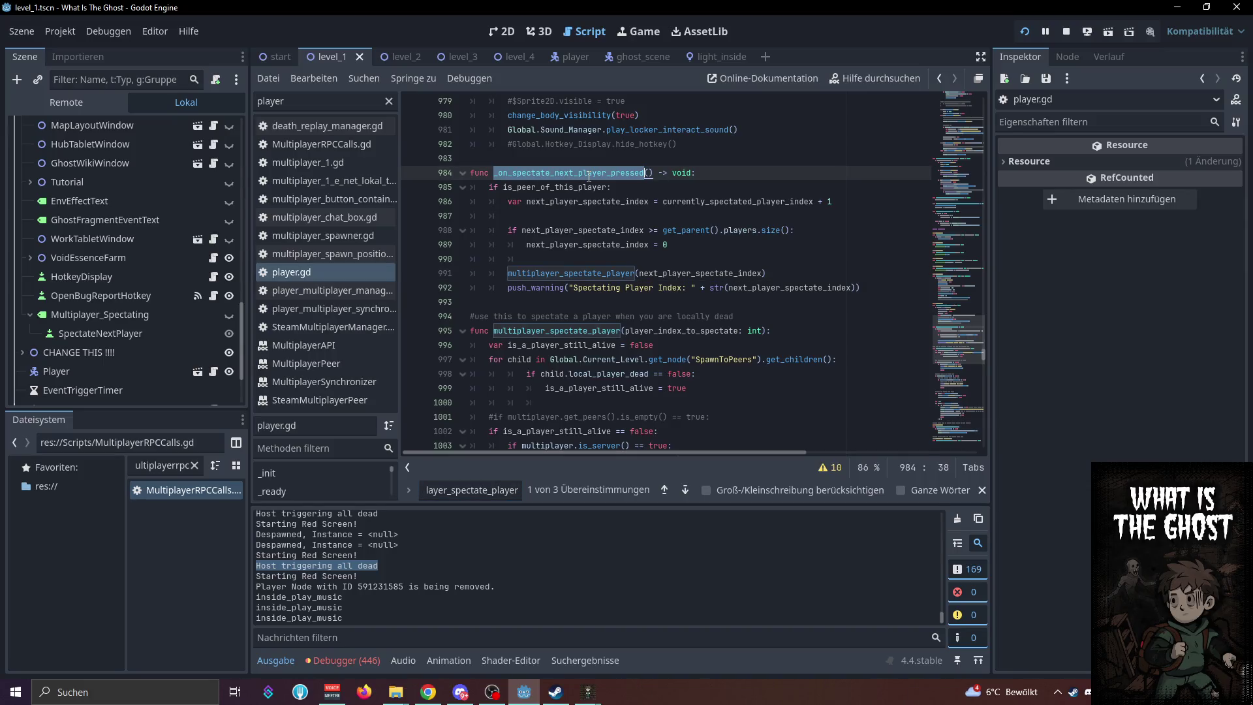
pyautogui.hotkey('ctrl', 'f')
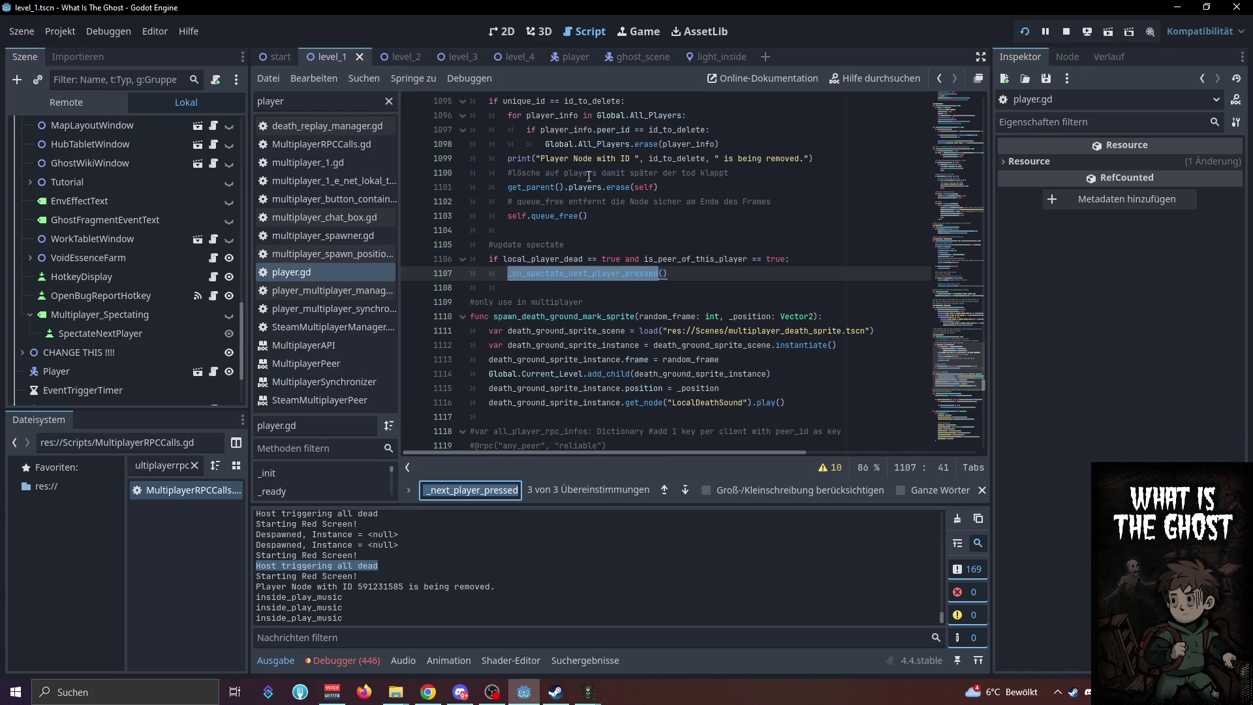
pyautogui.scroll(4, 706, 259)
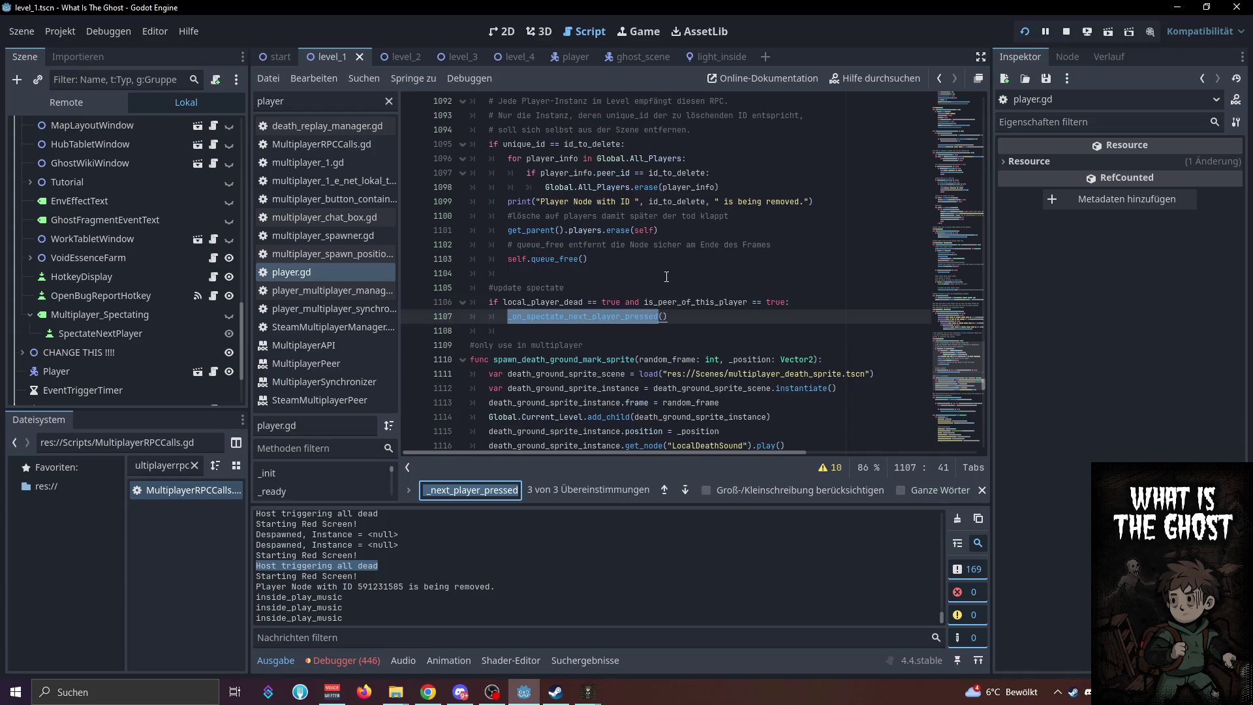
pyautogui.scroll(-1, 561, 224)
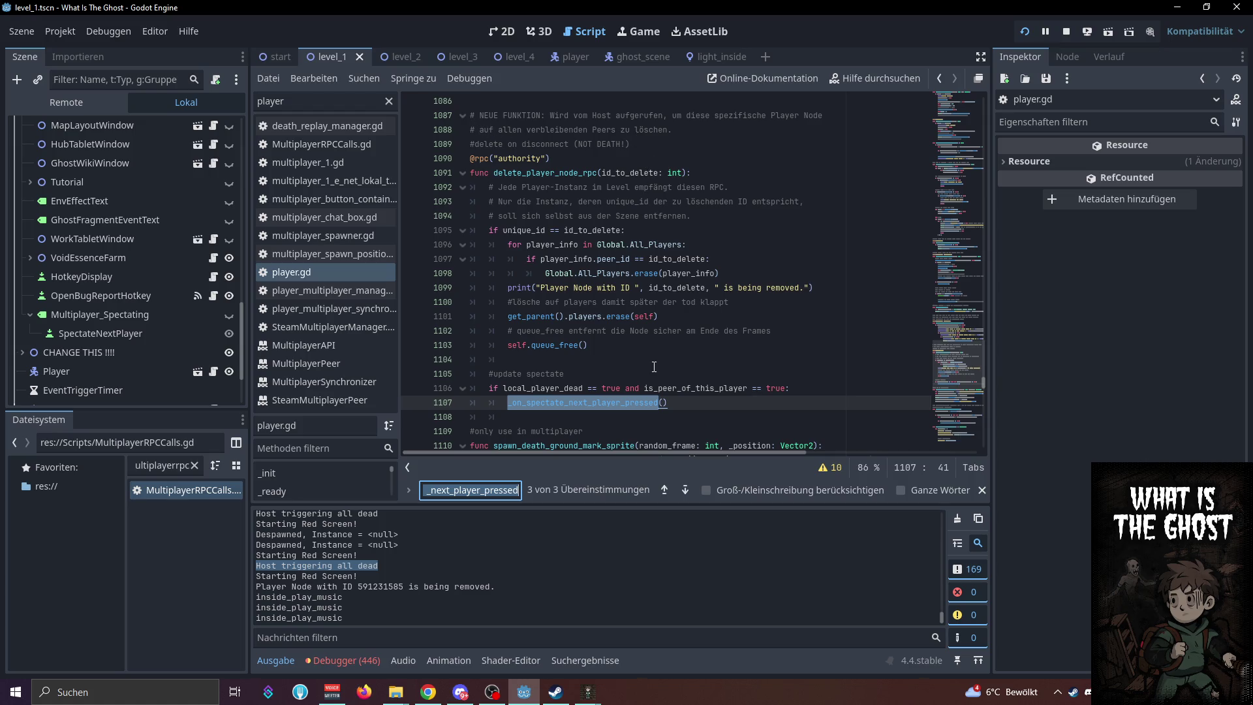
pyautogui.press('Return')
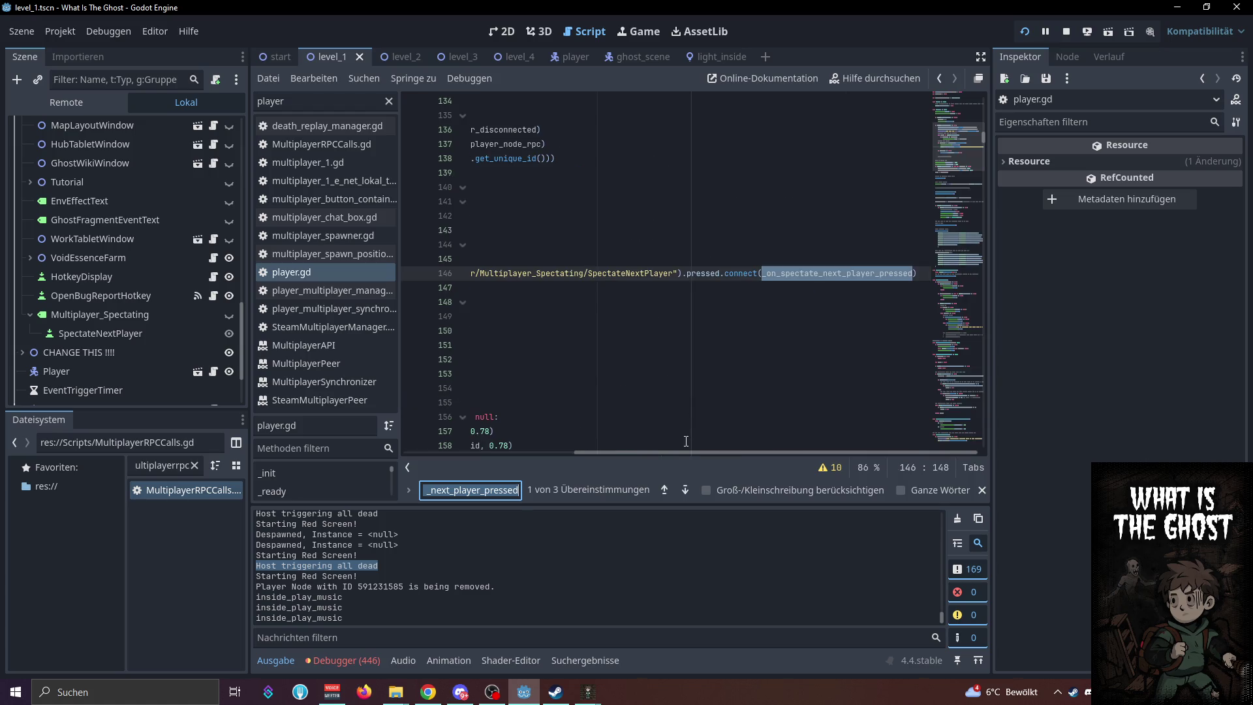
pyautogui.moveTo(683, 450); pyautogui.dragTo(488, 449)
pyautogui.press('Return')
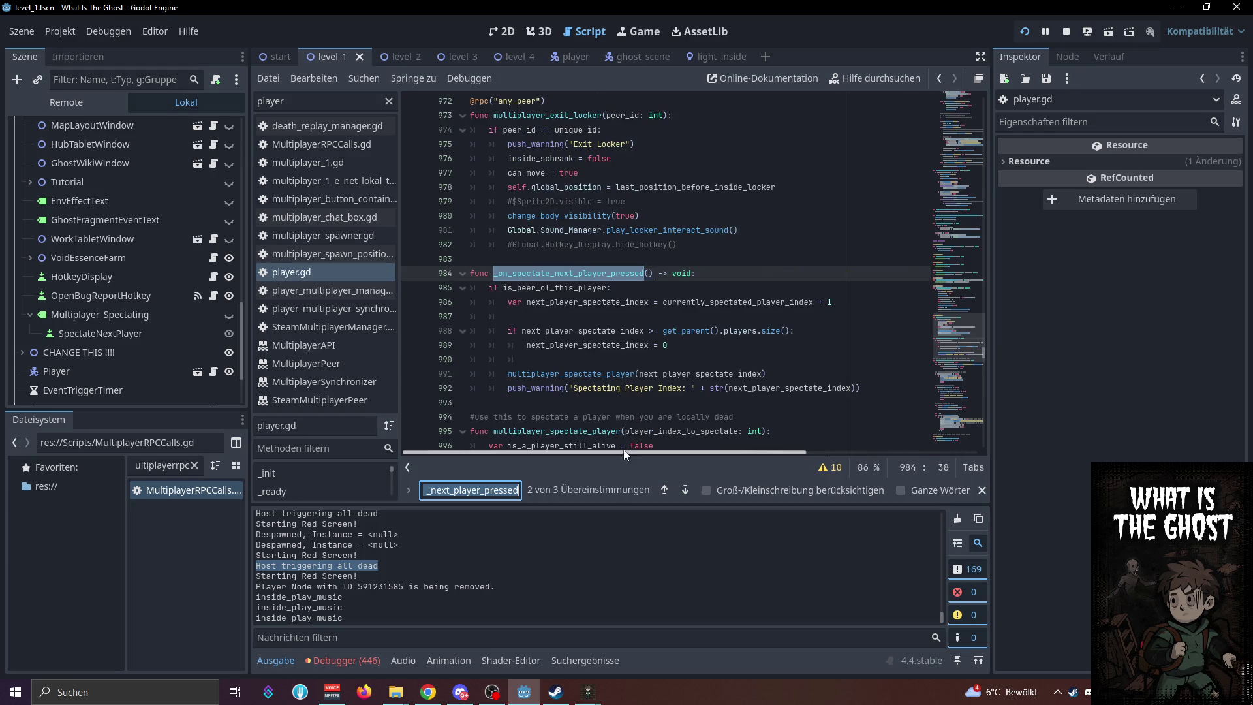
pyautogui.press('Return')
pyautogui.press('Return')
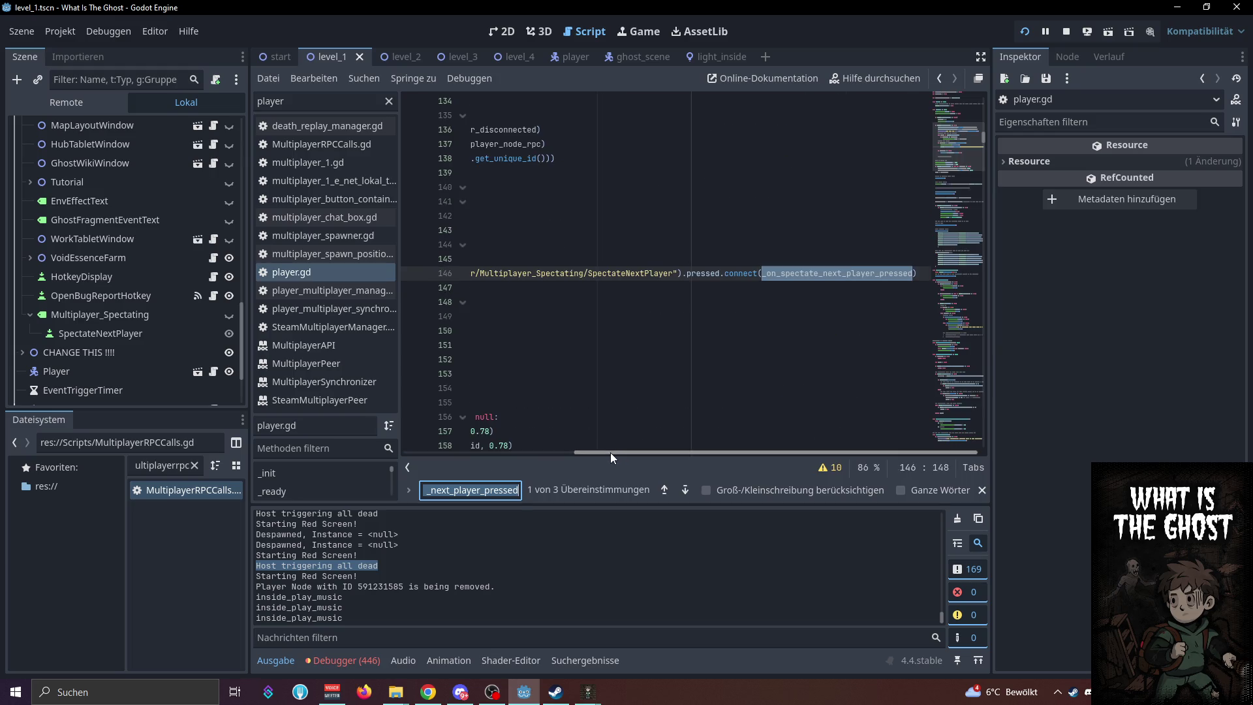
pyautogui.moveTo(610, 452); pyautogui.dragTo(384, 449)
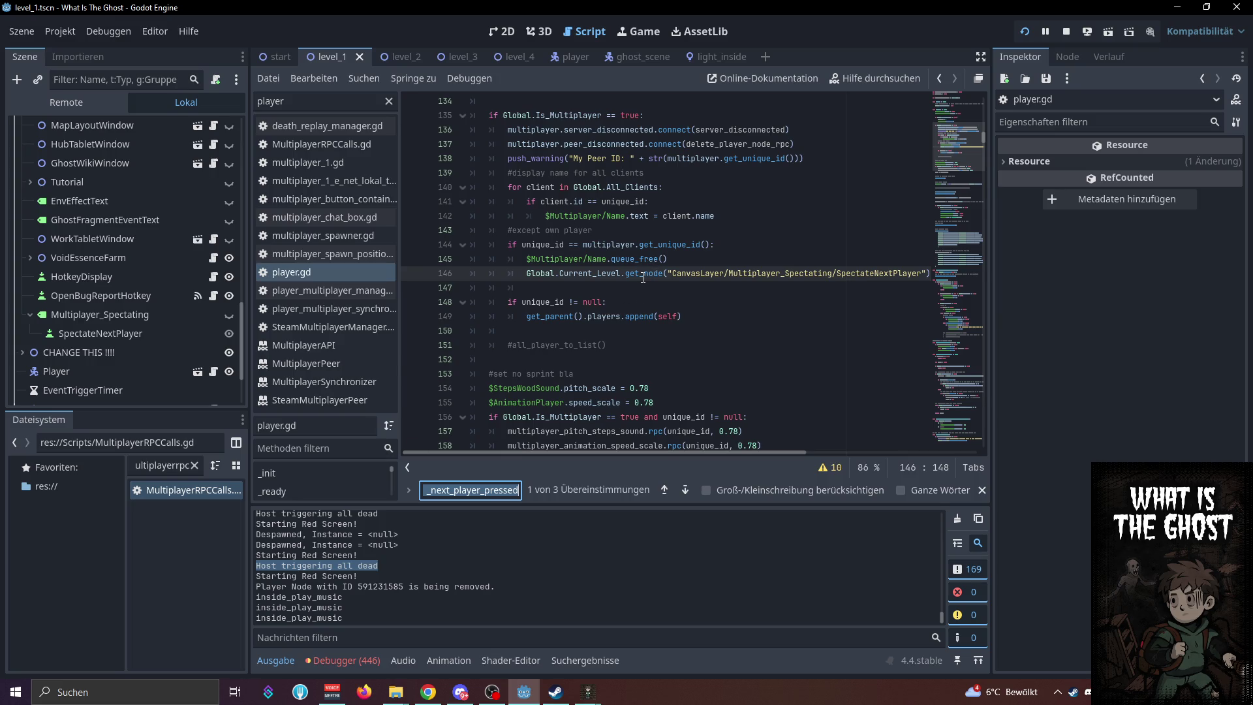
pyautogui.scroll(4, 642, 278)
pyautogui.scroll(-3, 643, 278)
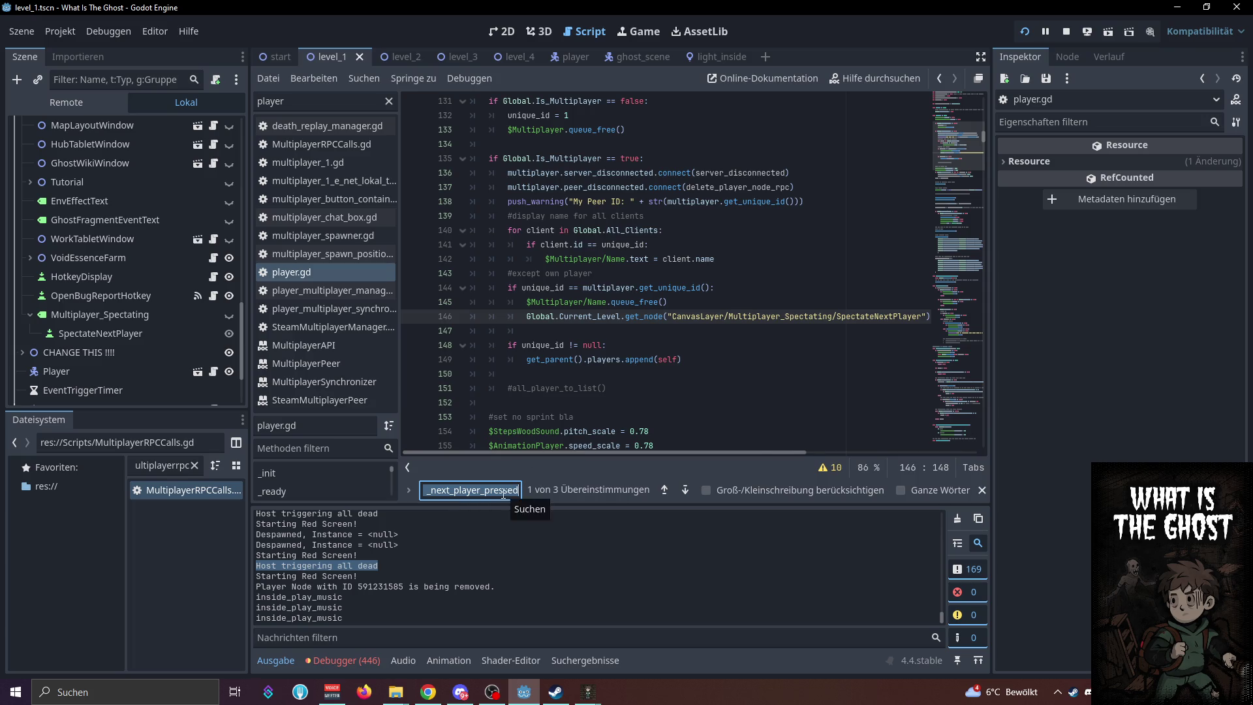
pyautogui.moveTo(594, 455)
pyautogui.mouseDown()
pyautogui.moveTo(703, 455)
pyautogui.moveTo(475, 471)
pyautogui.mouseUp()
# Cycle the matches between the definition on line 984 and the call on line 1107
pyautogui.press('Return')
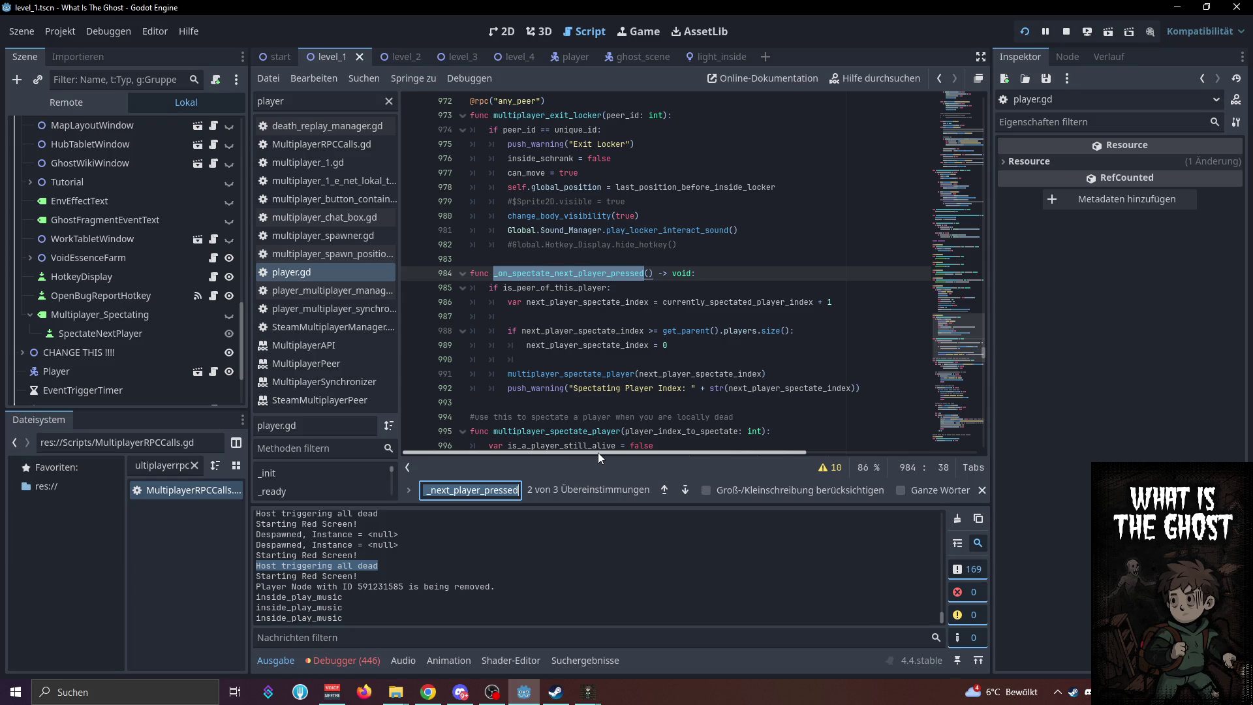
pyautogui.press('Return')
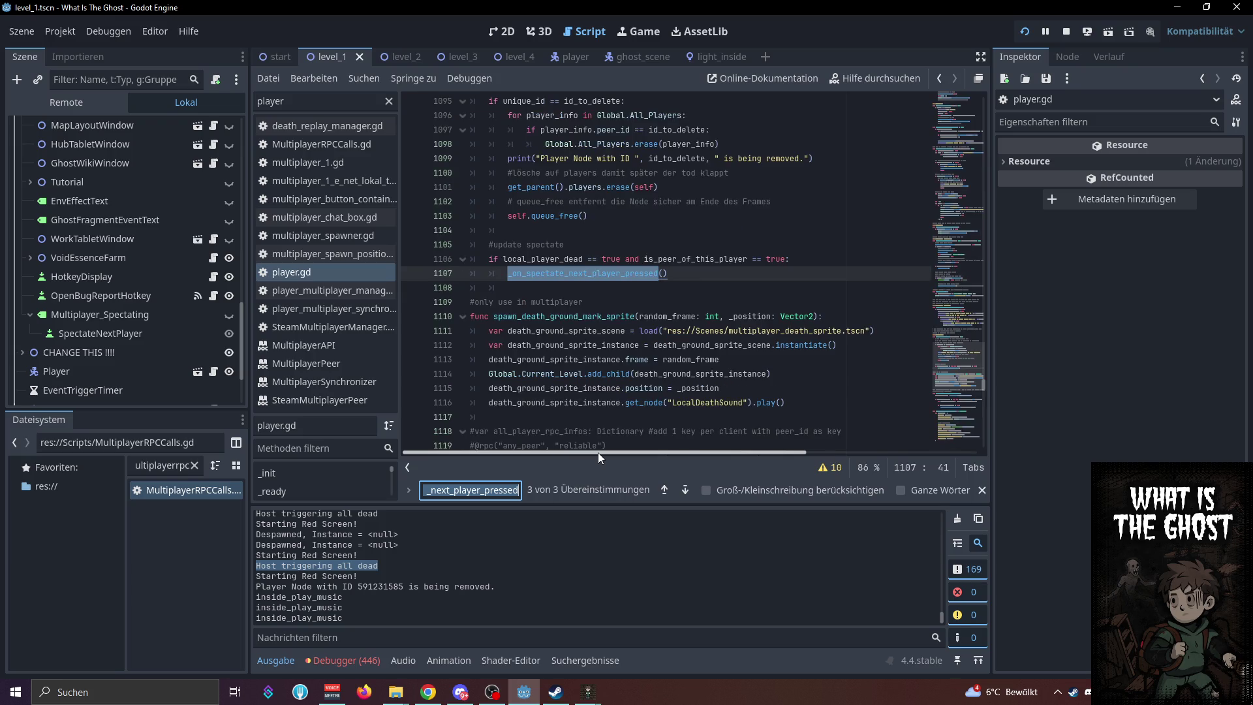
pyautogui.press('Return')
pyautogui.press('Return')
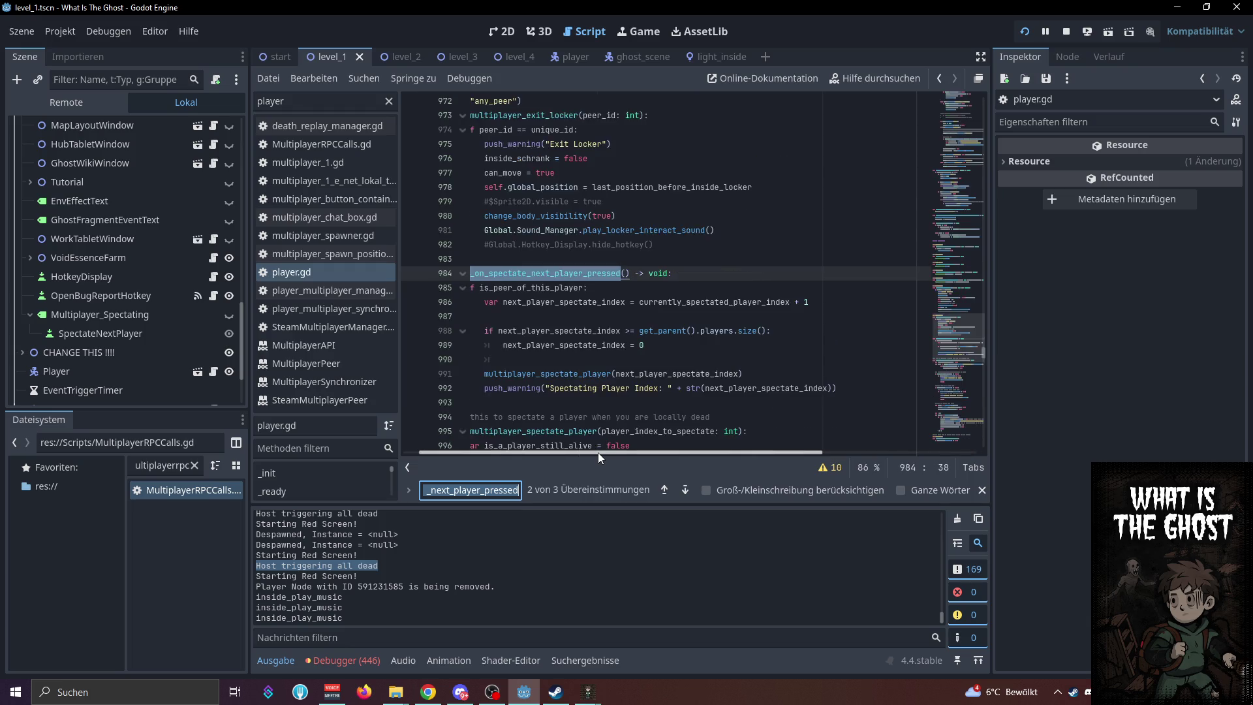
pyautogui.press('Return')
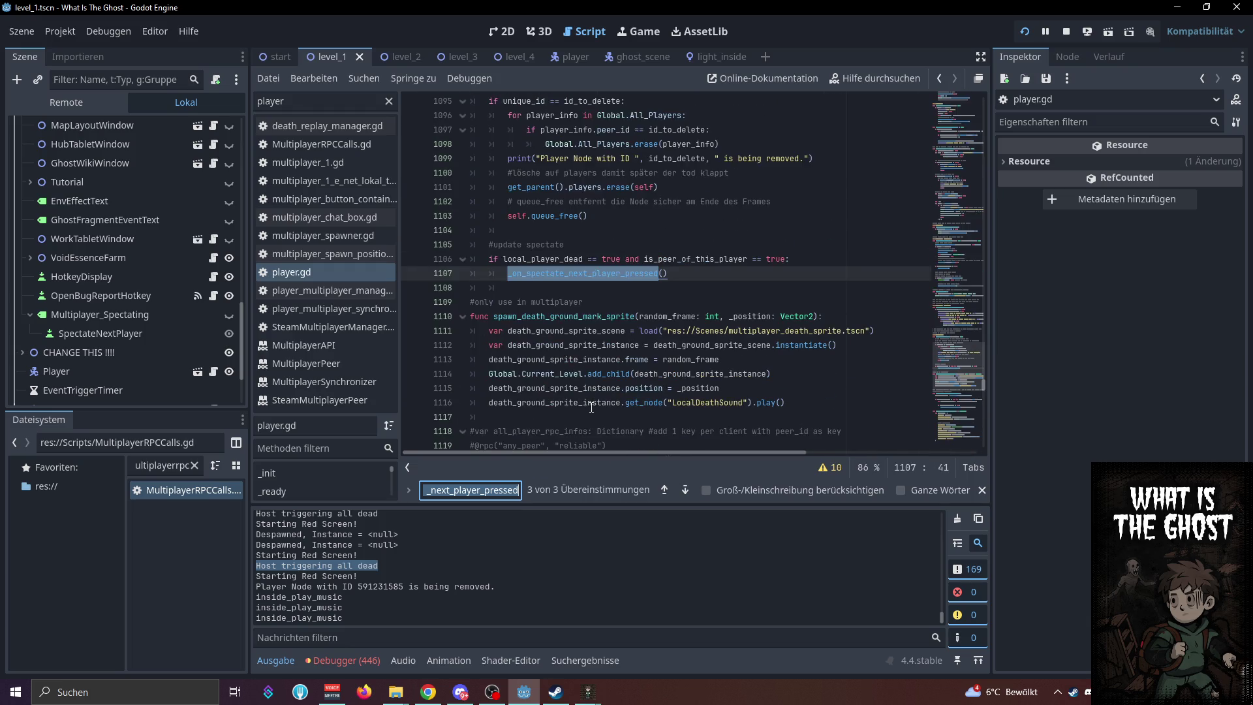
pyautogui.scroll(5, 650, 347)
pyautogui.click(646, 353)
pyautogui.scroll(12, 643, 359)
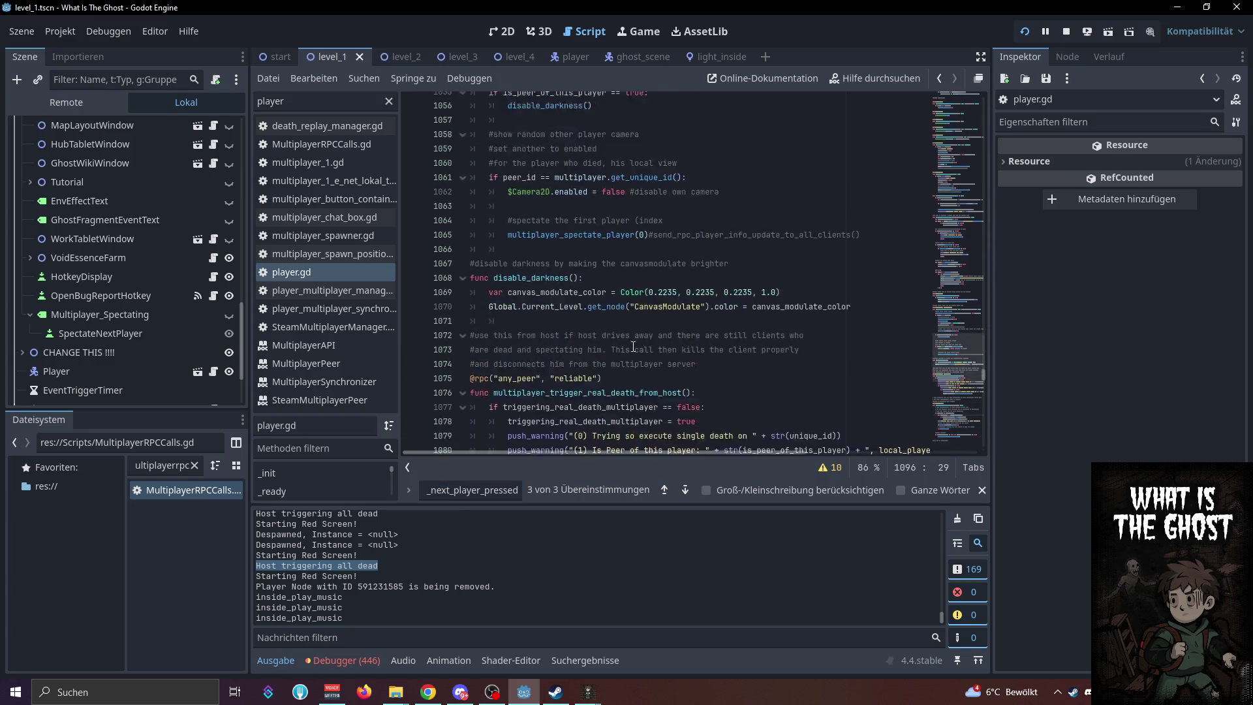
pyautogui.scroll(-2, 620, 361)
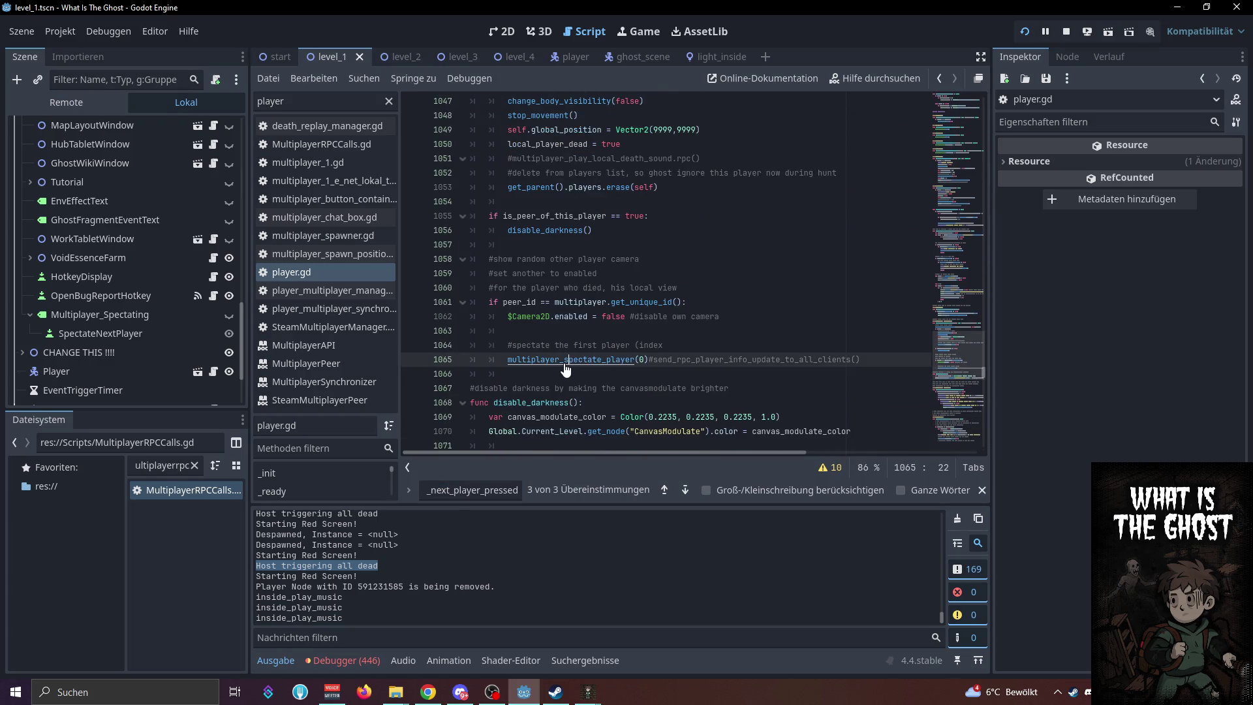
# Jump to the multiplayer_spectate_player definition, then scroll up to the script's variable declarations
pyautogui.keyDown('ctrl'); pyautogui.click(572, 359); pyautogui.keyUp('ctrl')
pyautogui.click(783, 289)
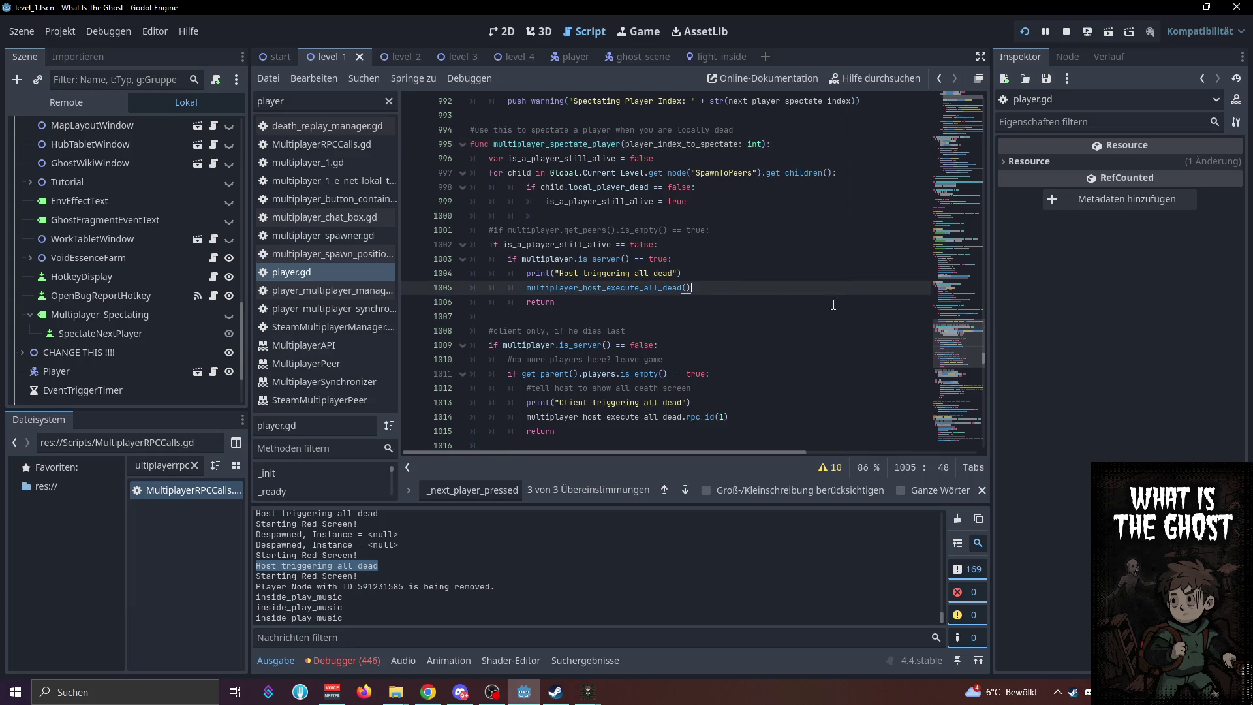
pyautogui.moveTo(985, 361); pyautogui.dragTo(984, 119)
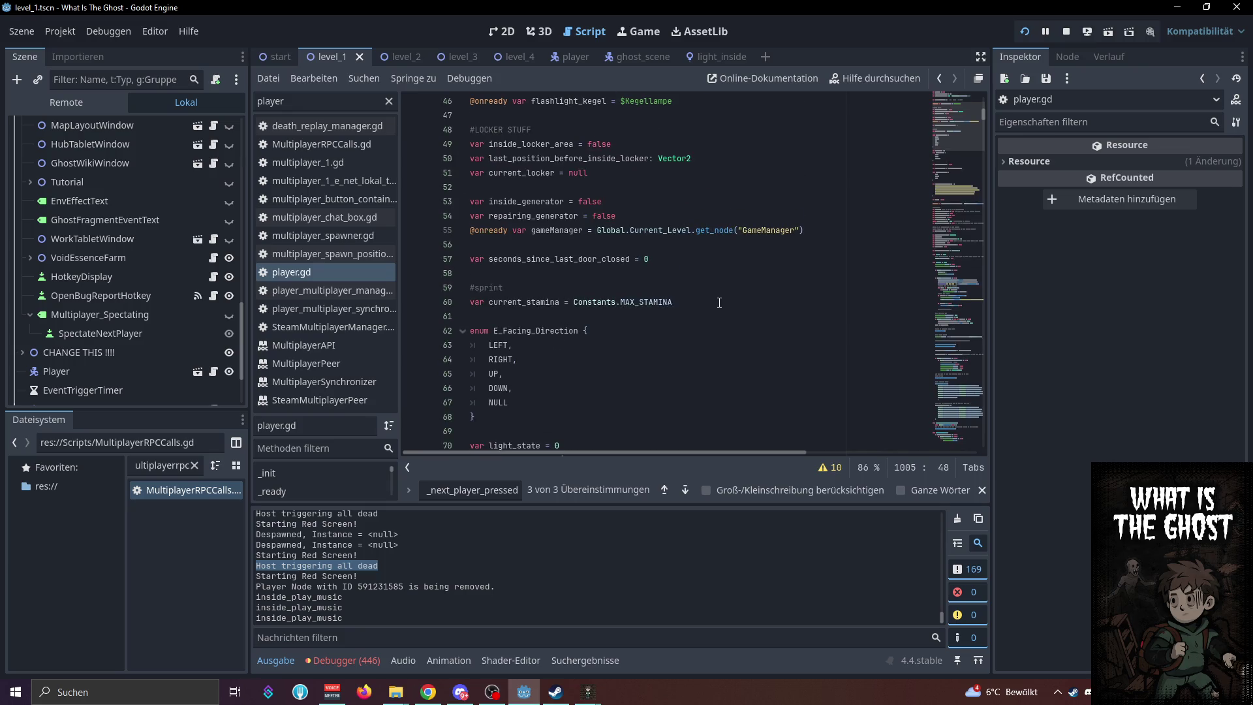
pyautogui.scroll(-4, 726, 300)
pyautogui.scroll(-8, 726, 300)
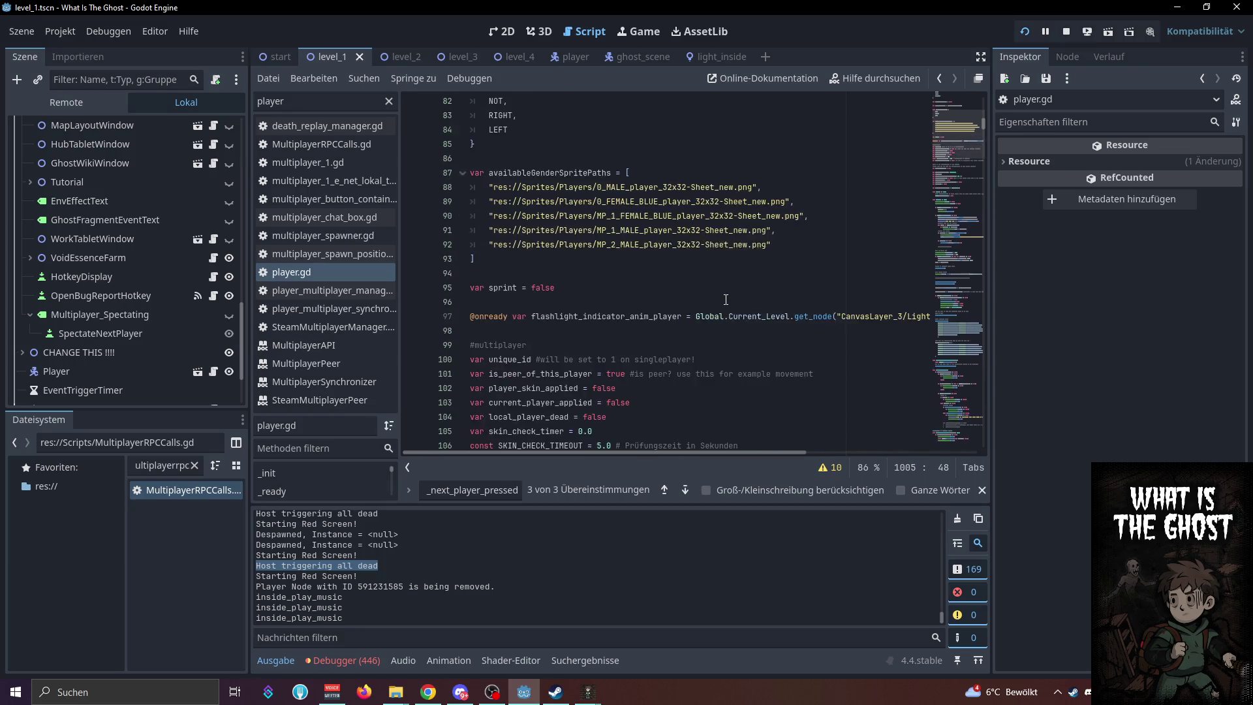
# Declare var host_killed_all_players = false on line 108 and save the script
pyautogui.click(865, 288)
pyautogui.press('Return')
pyautogui.write('var host_killed_all_players = f')
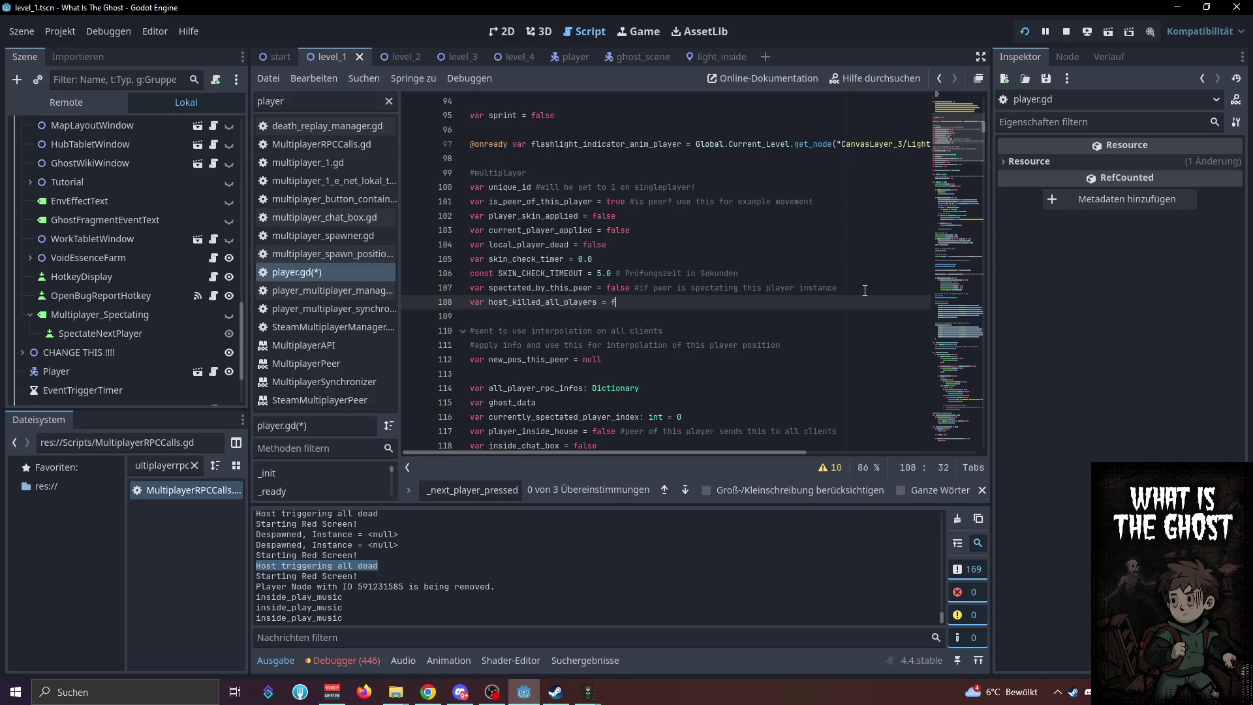
pyautogui.write('e')
pyautogui.hotkey('ctrl', 's')
# Resume the search for _on_spectate_next_player_pressed and jump to the first match
pyautogui.doubleClick(551, 302)
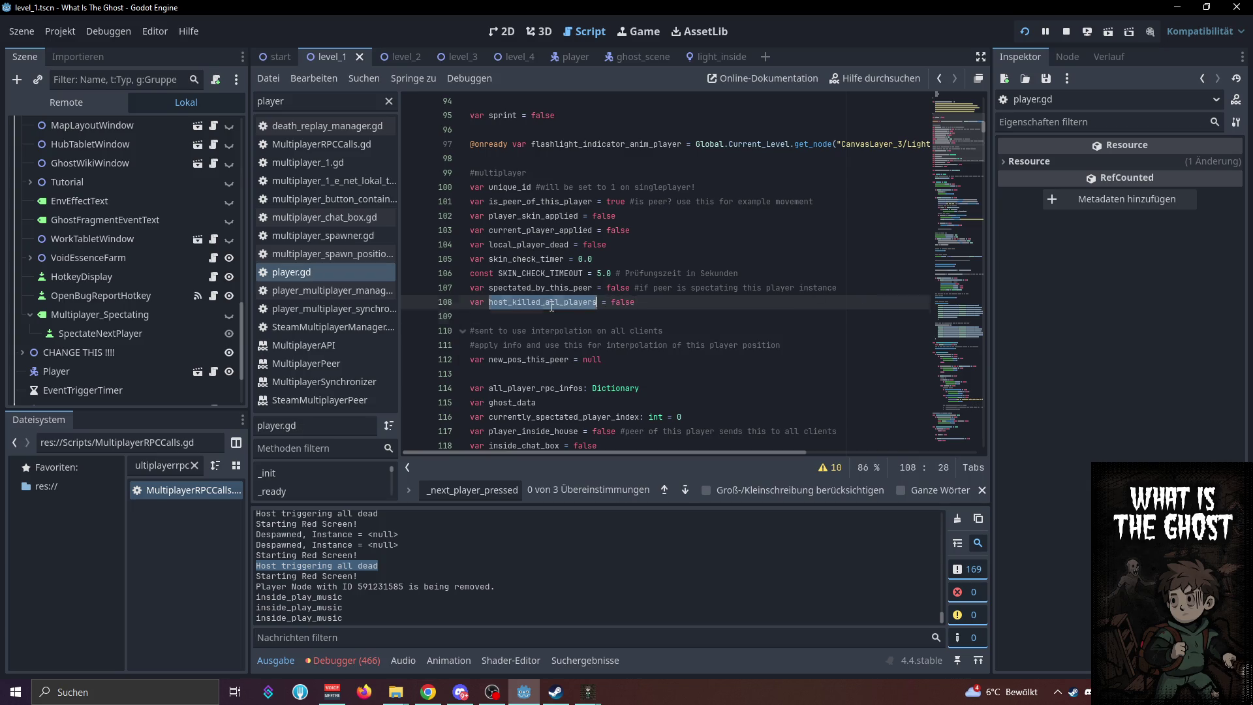
pyautogui.click(495, 484)
pyautogui.press('Return')
pyautogui.press('Return')
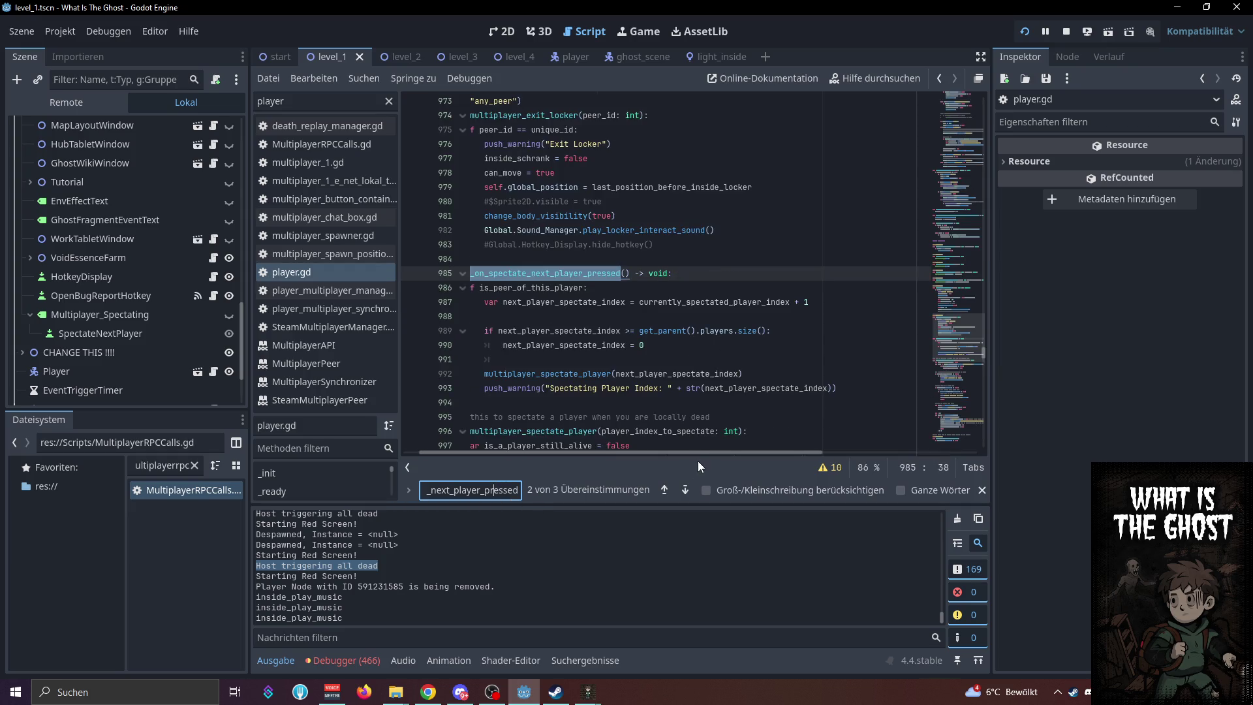
# Set host_killed_all_players to true right after the host all-dead call, and save
pyautogui.click(574, 393)
pyautogui.scroll(-4, 586, 424)
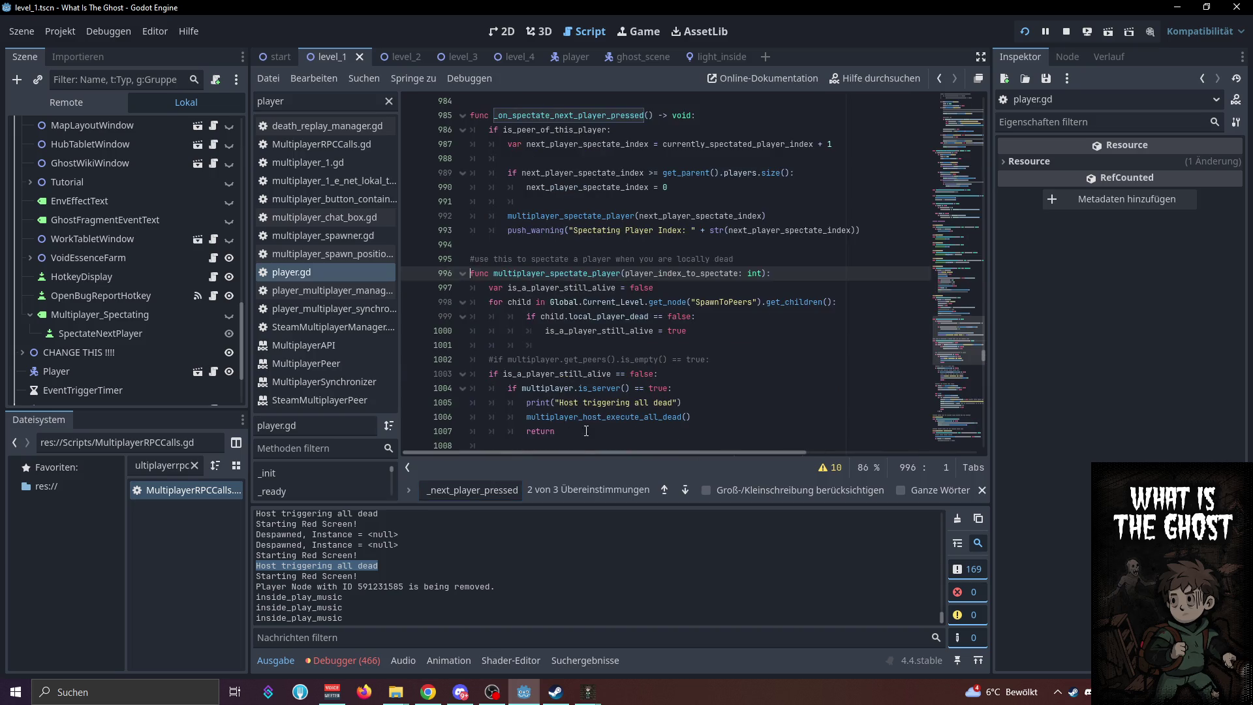
pyautogui.scroll(-3, 618, 363)
pyautogui.click(708, 285)
pyautogui.press('Return')
pyautogui.write('host_killed_all_players = true')
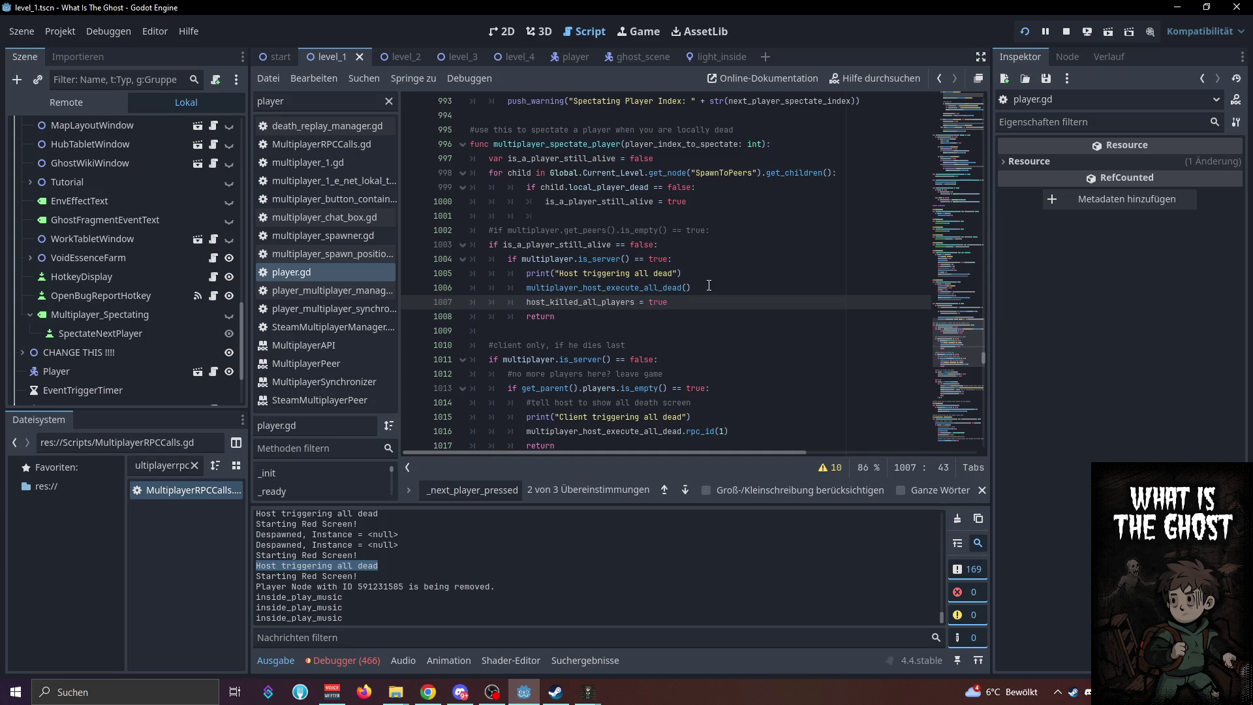
pyautogui.hotkey('ctrl', 's')
pyautogui.doubleClick(590, 301)
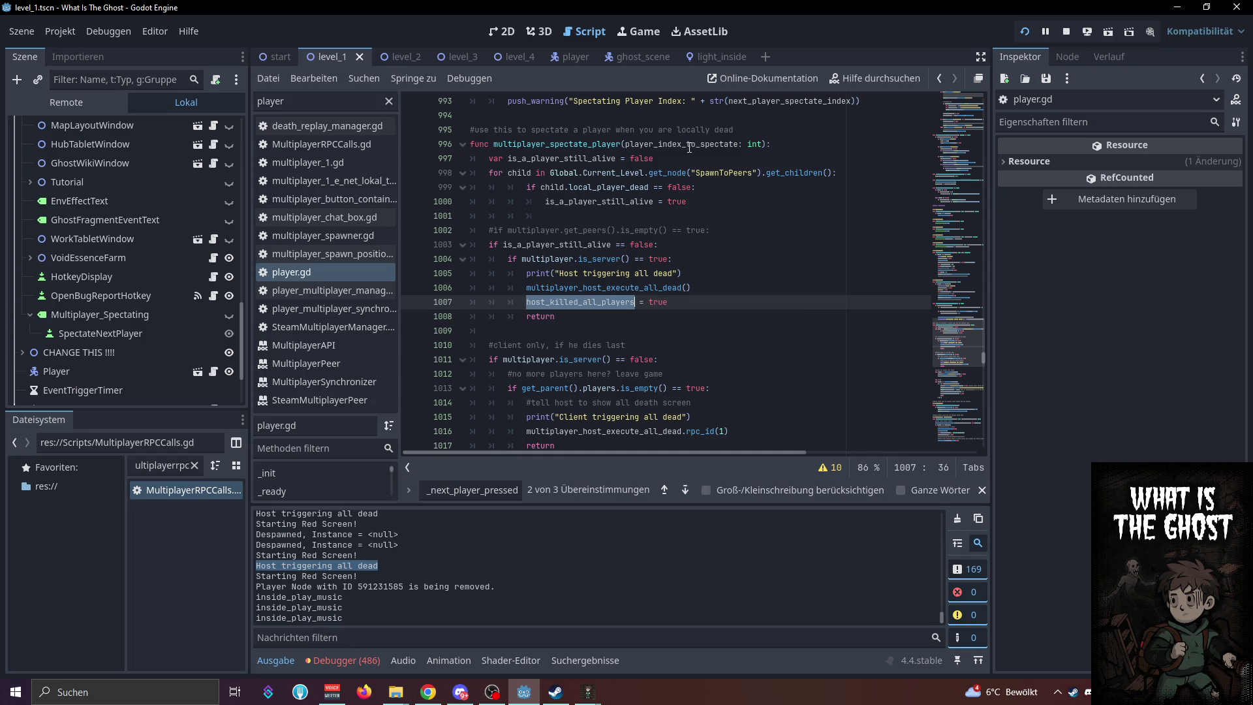
# Append "and host_killed_all_players == false:" to the server check on line 1004, save, and relaunch the game
pyautogui.click(815, 146)
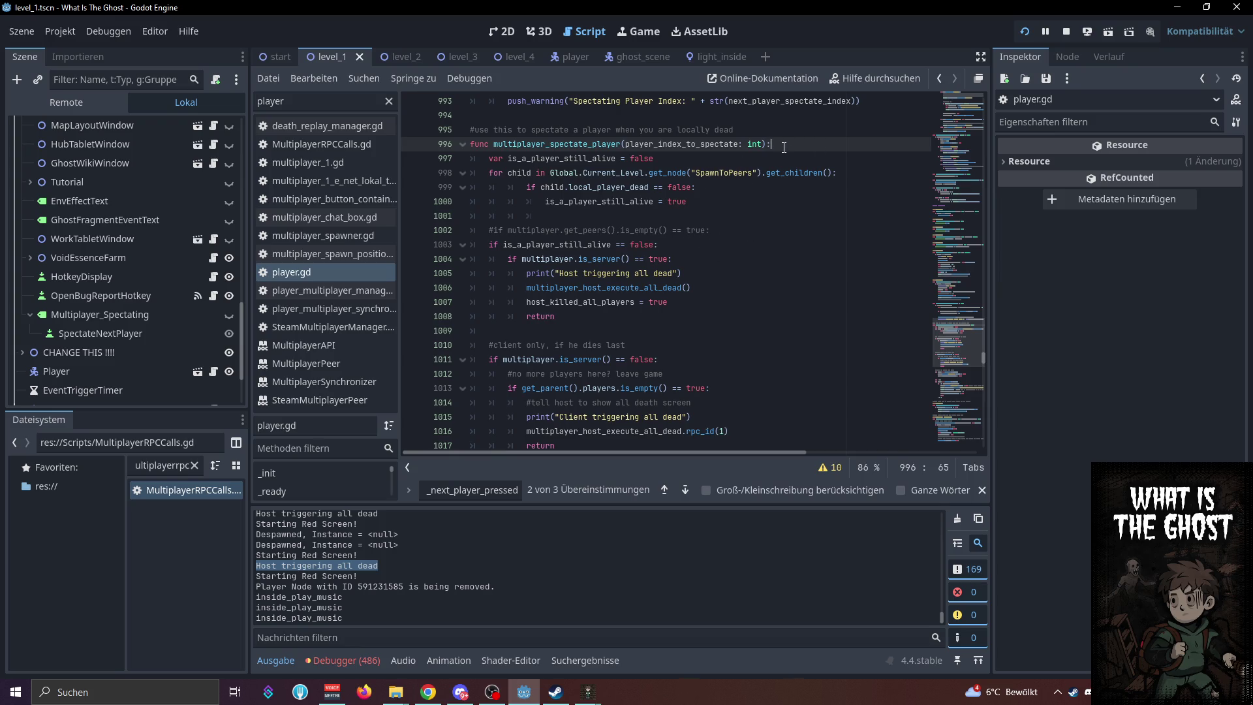
pyautogui.click(713, 214)
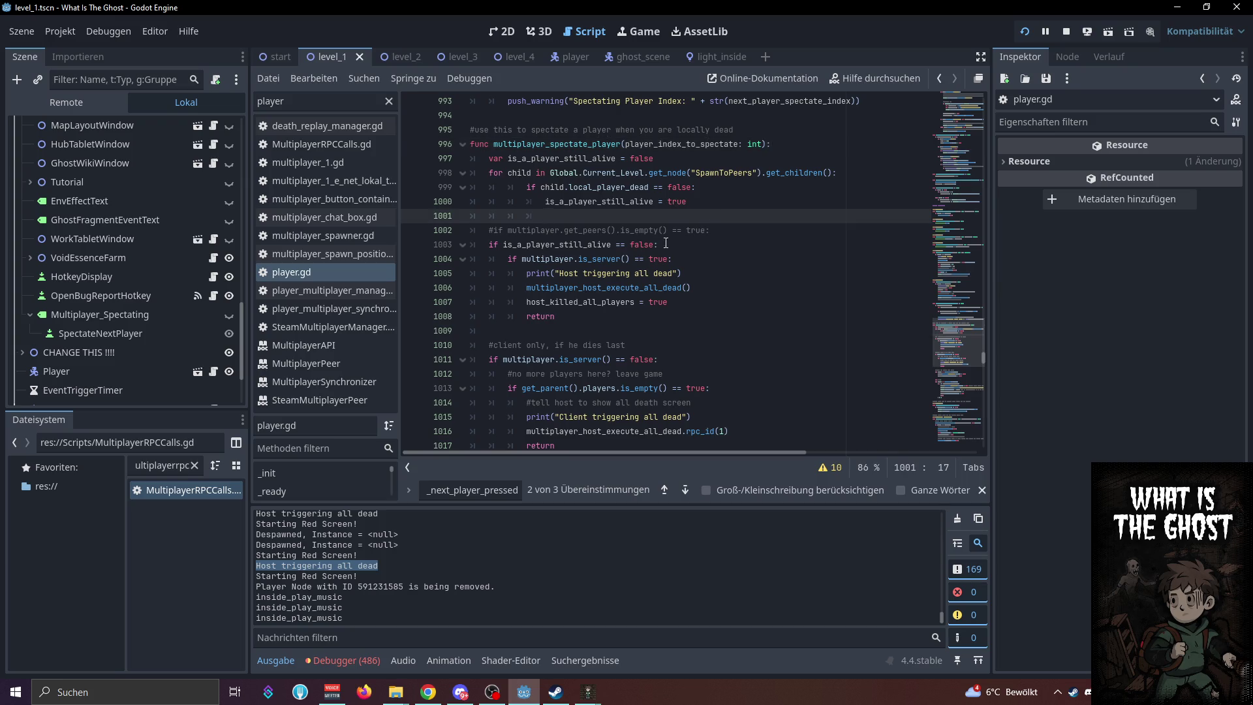
pyautogui.click(675, 261)
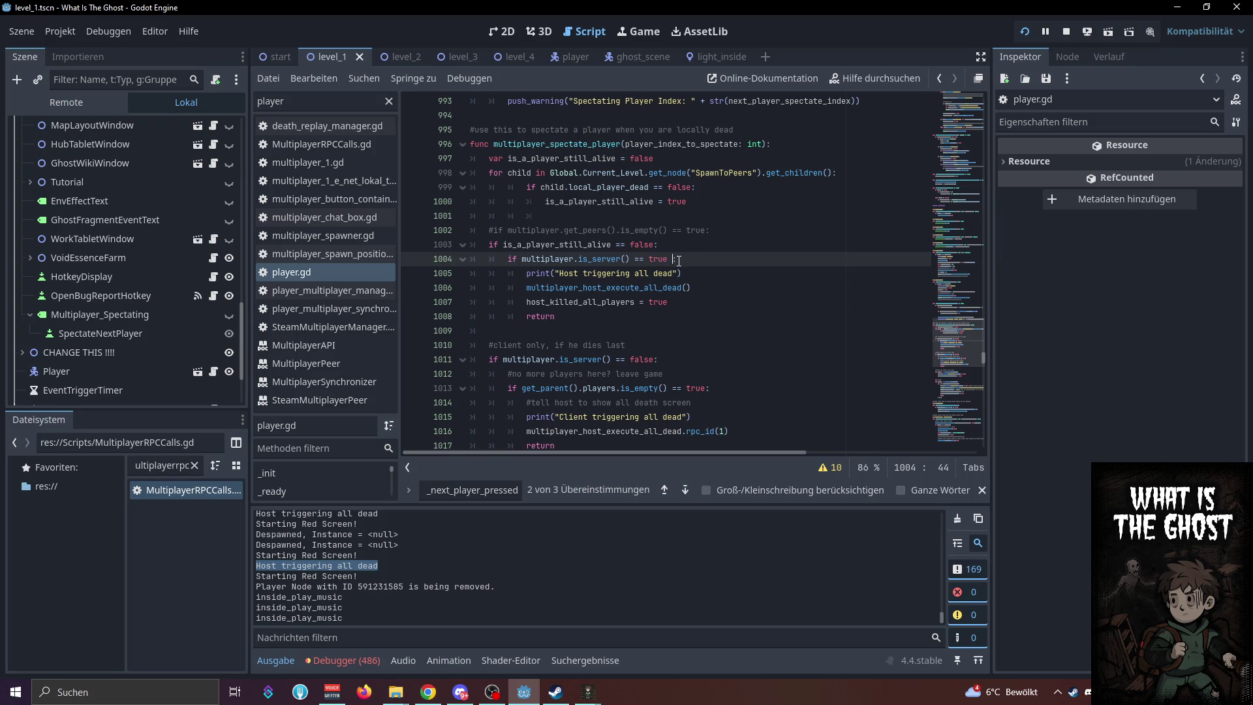
pyautogui.write('andhost_killed_all_players ==')
pyautogui.hotkey('ctrl', 'space')
pyautogui.write('false:')
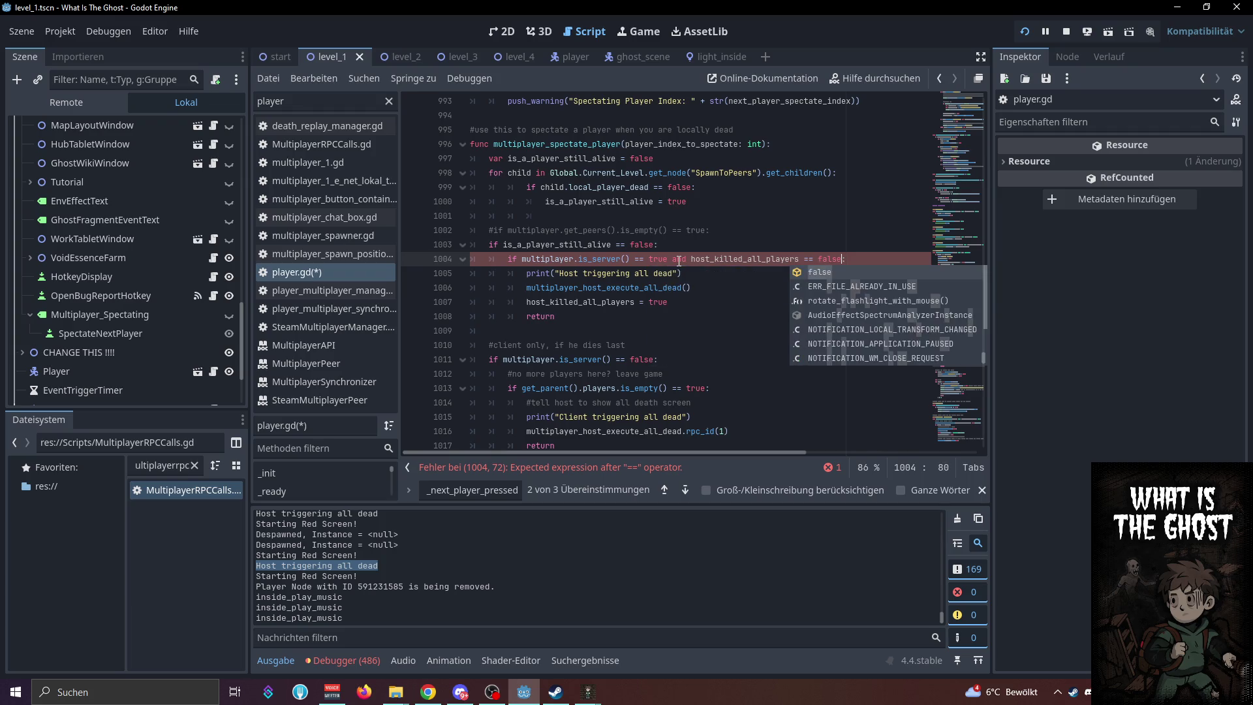
pyautogui.click(702, 249)
pyautogui.hotkey('ctrl', 's')
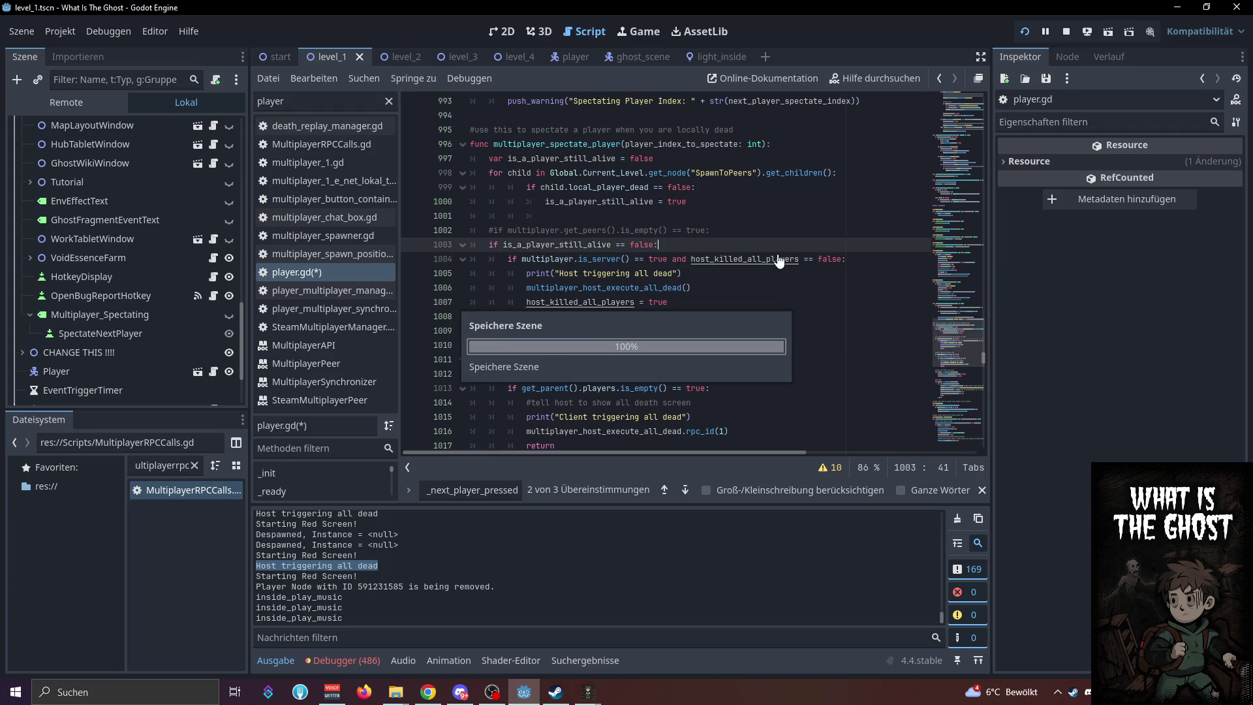
pyautogui.click(1026, 33)
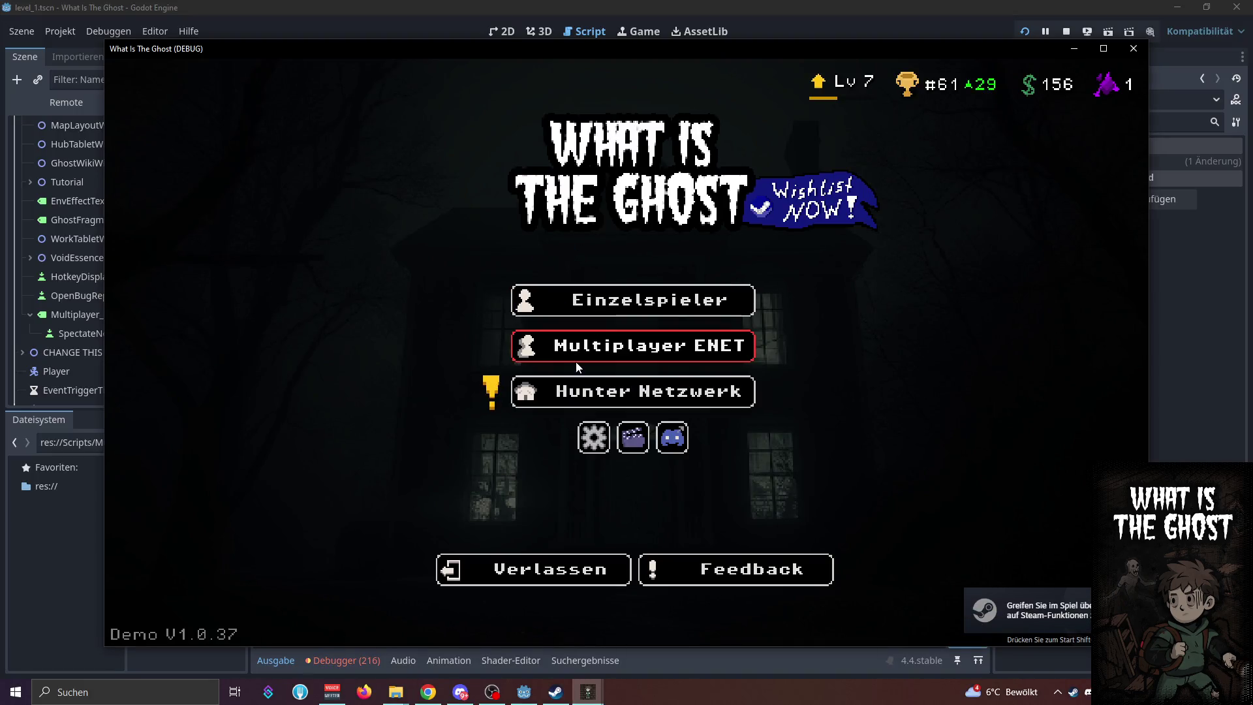
# Host a local ENET lobby, join it from the second instance at 127.0.0.1, and start the match
pyautogui.click(589, 357)
pyautogui.click(437, 282)
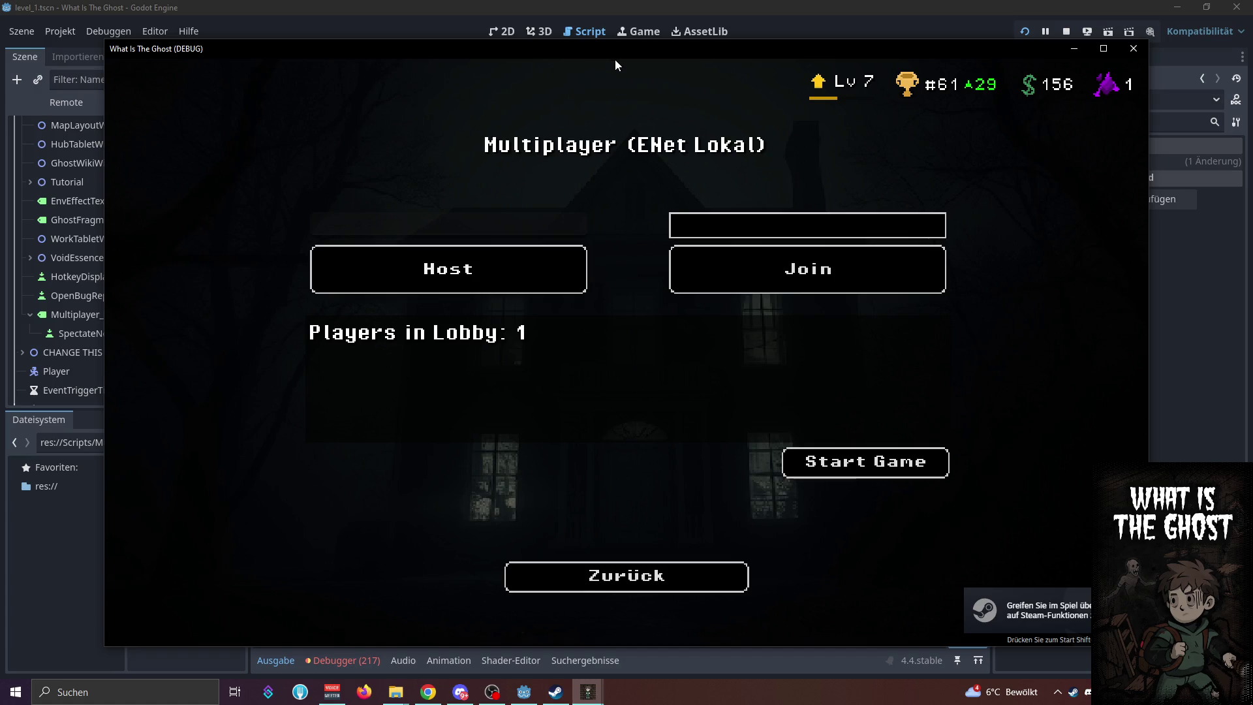
pyautogui.click(605, 332)
pyautogui.click(747, 219)
pyautogui.write('127.0.0.0')
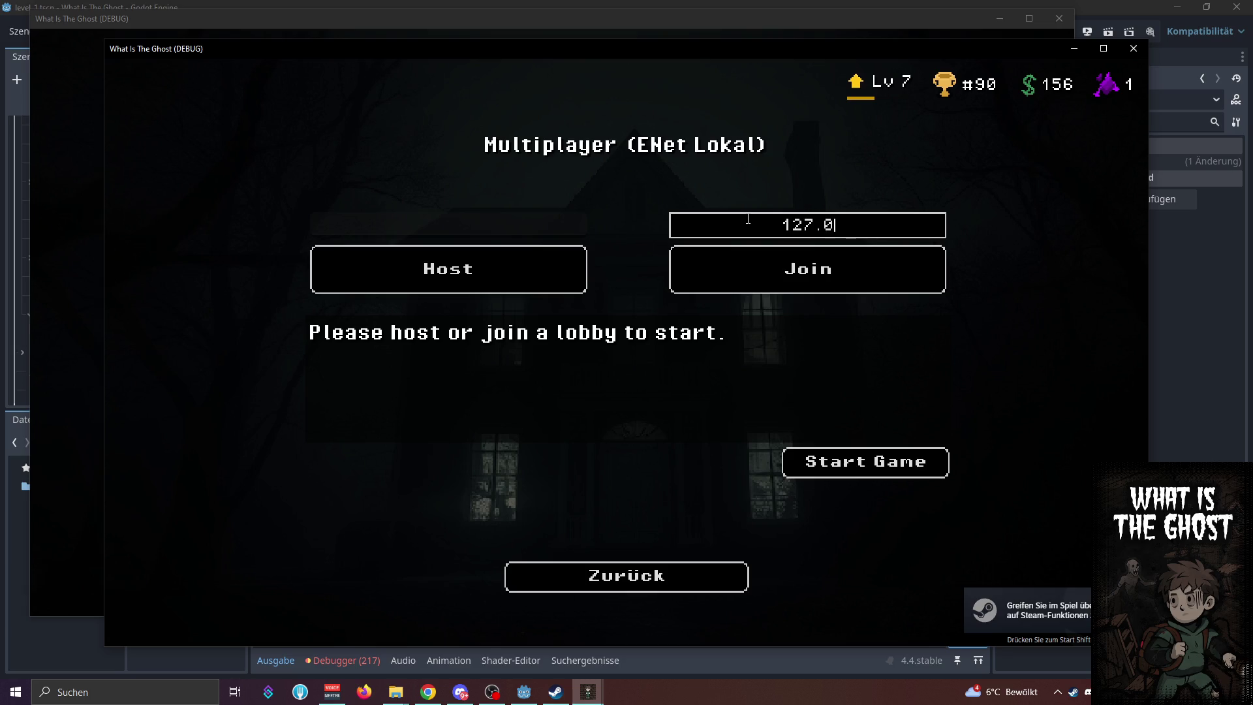
pyautogui.click(895, 258)
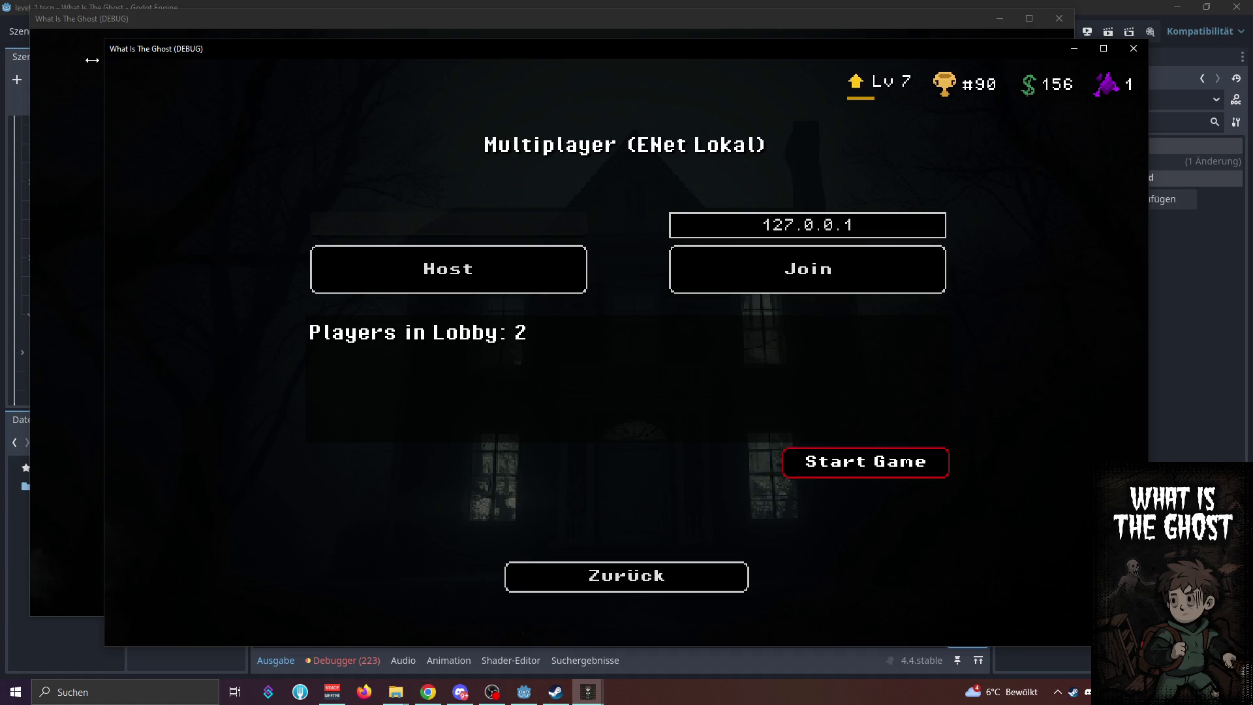
pyautogui.press('Return')
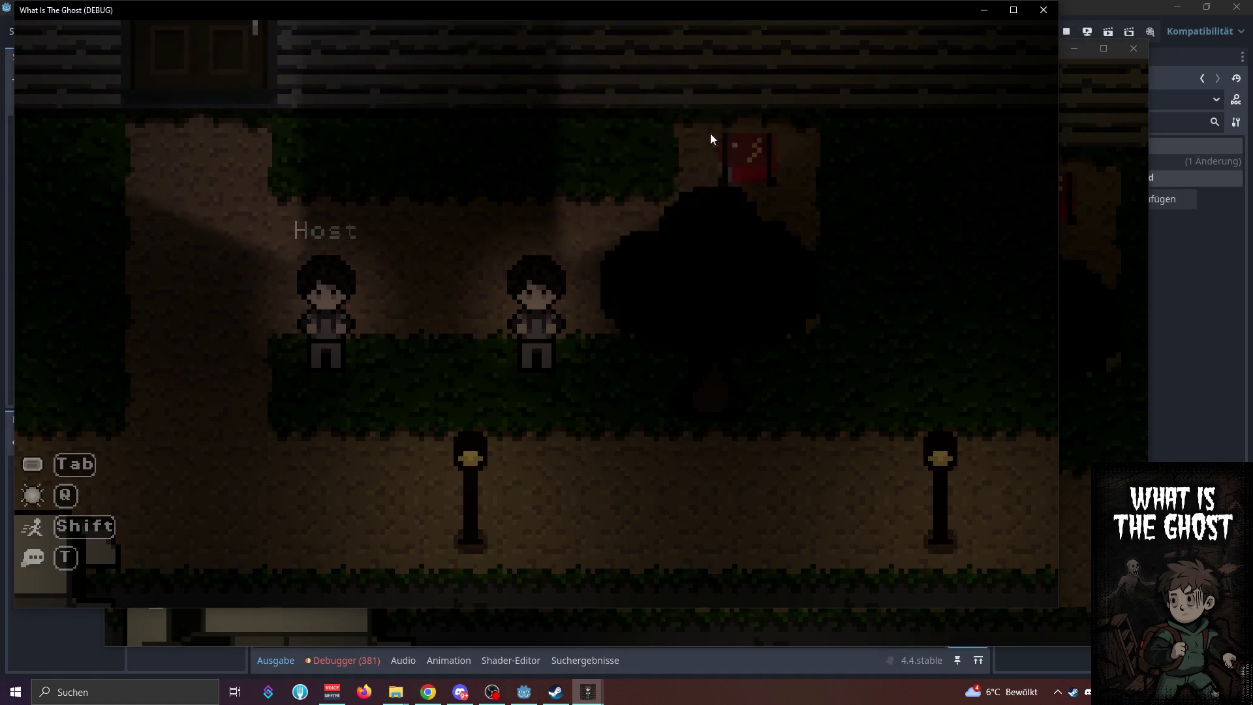
# Move the second game window aside and walk the first player into the house door
pyautogui.moveTo(796, 60); pyautogui.dragTo(858, 60)
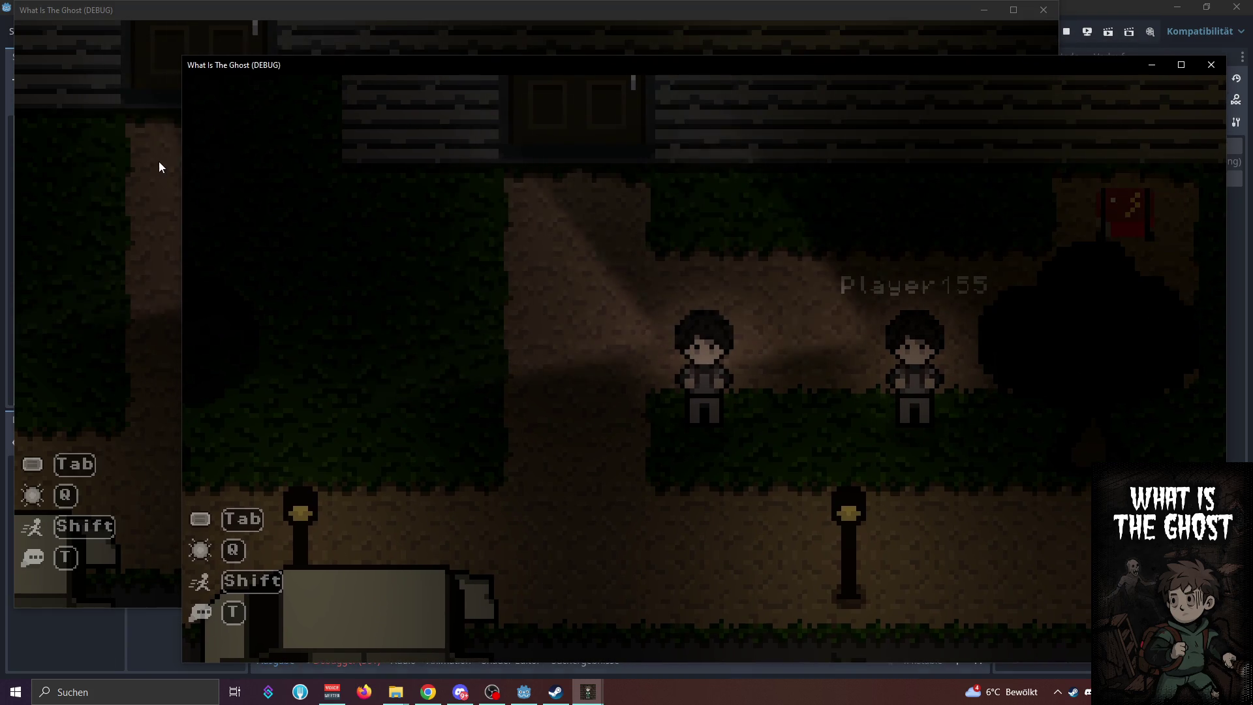
pyautogui.click(106, 167)
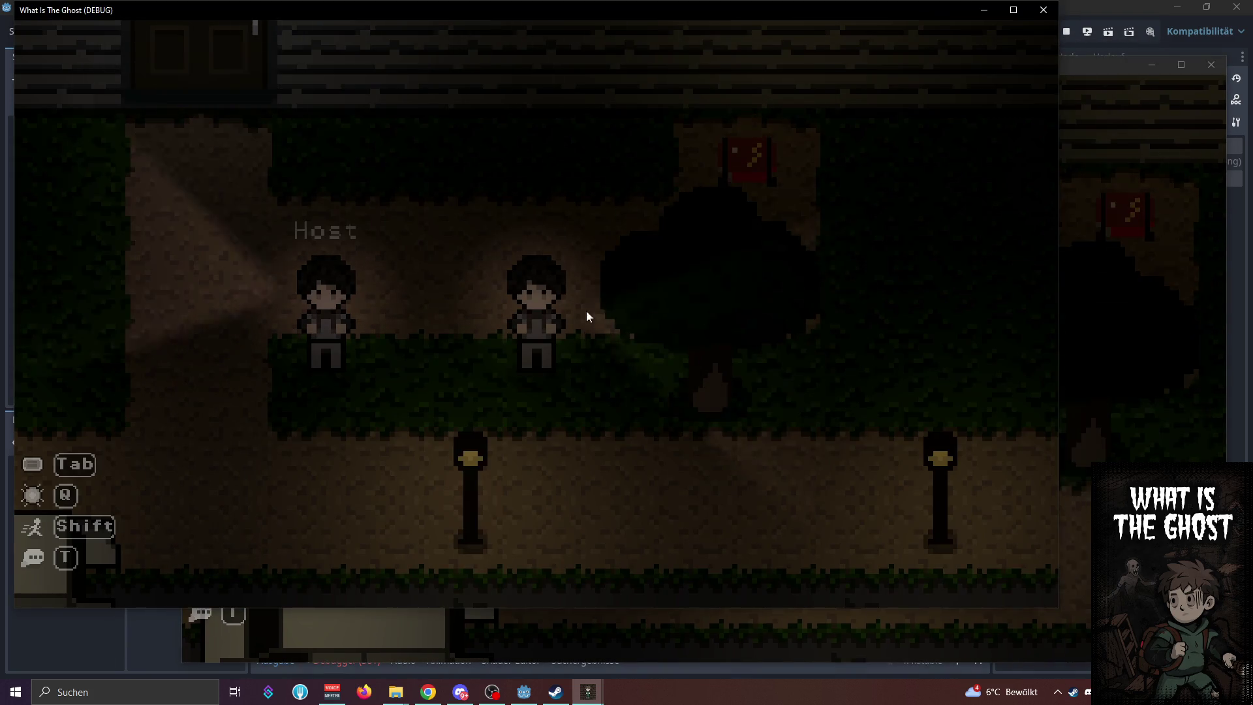
pyautogui.hotkey('w', 'a')
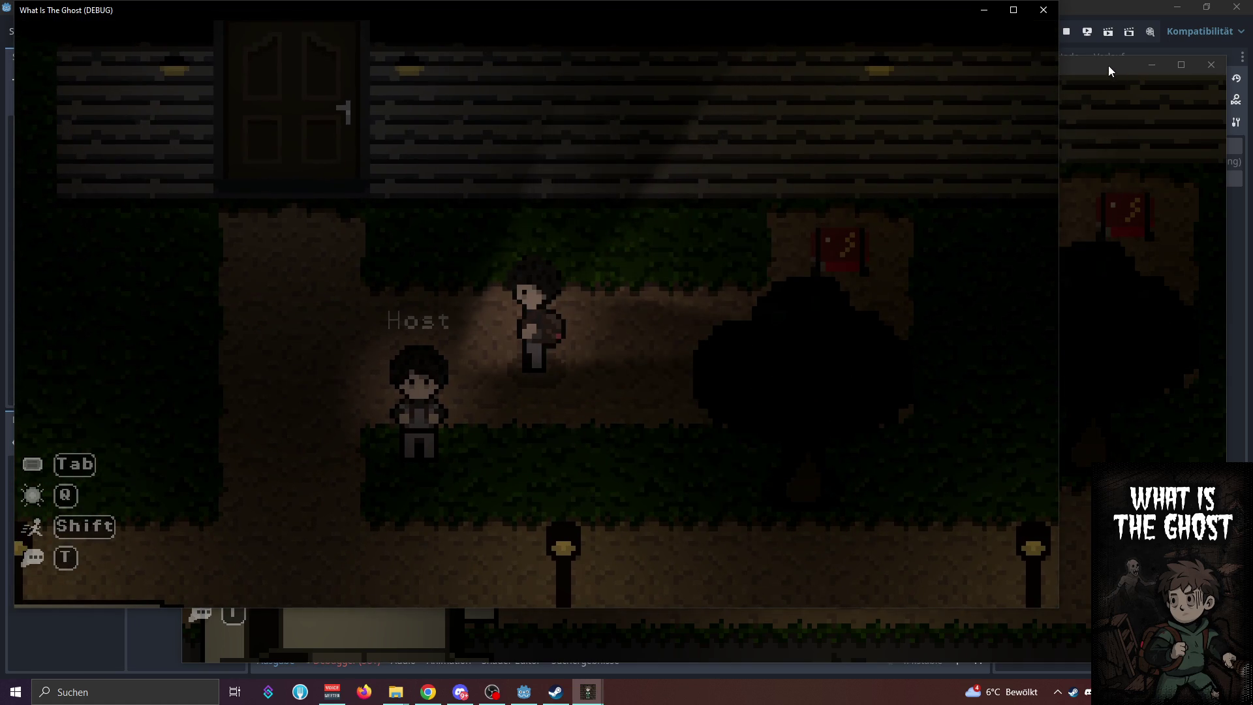
pyautogui.moveTo(1108, 65); pyautogui.dragTo(1120, 58)
pyautogui.click(147, 193)
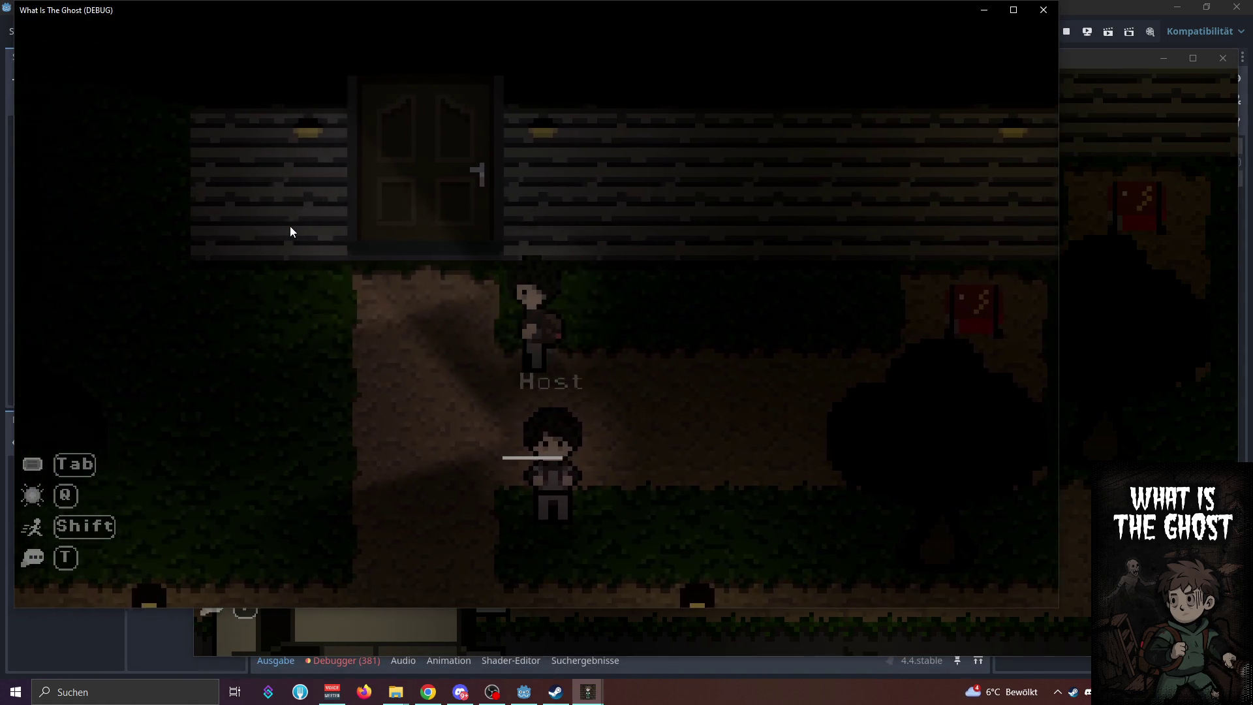
pyautogui.press('w')
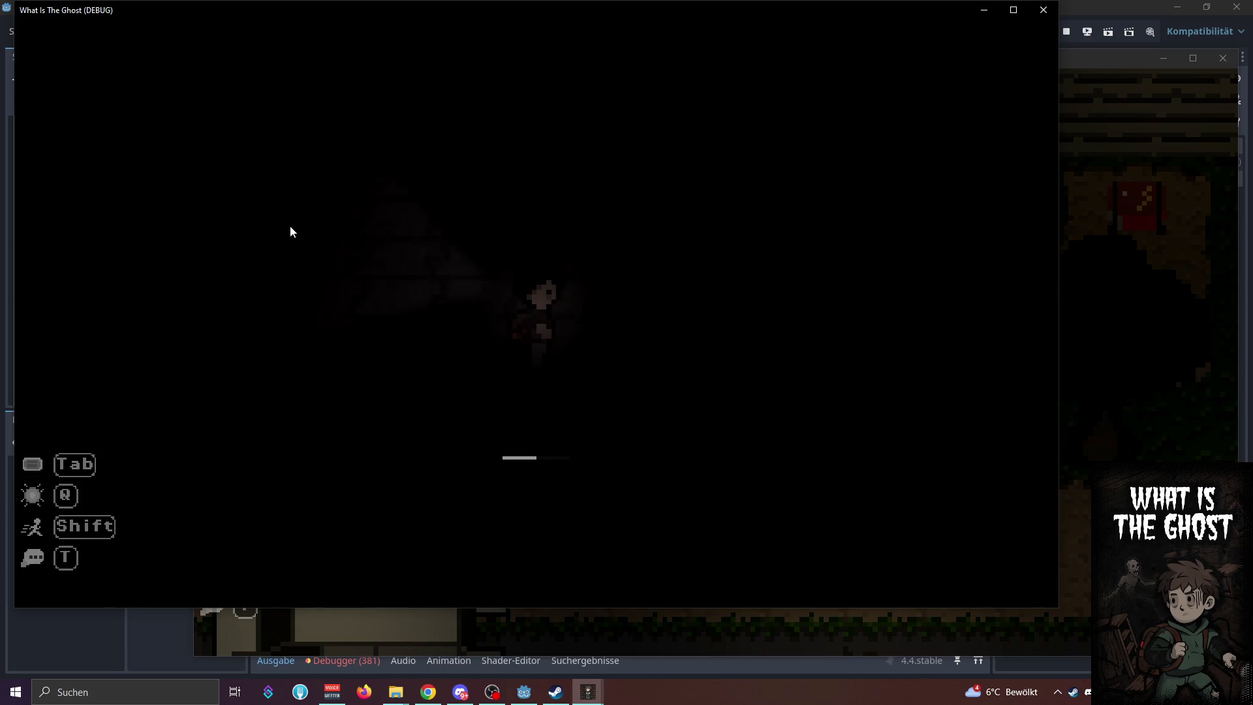
# Cross the room, climb the pole, reach the red diamond, then bring the second window forward
pyautogui.hotkey('s', 'd')
pyautogui.hotkey('shift', 'd')
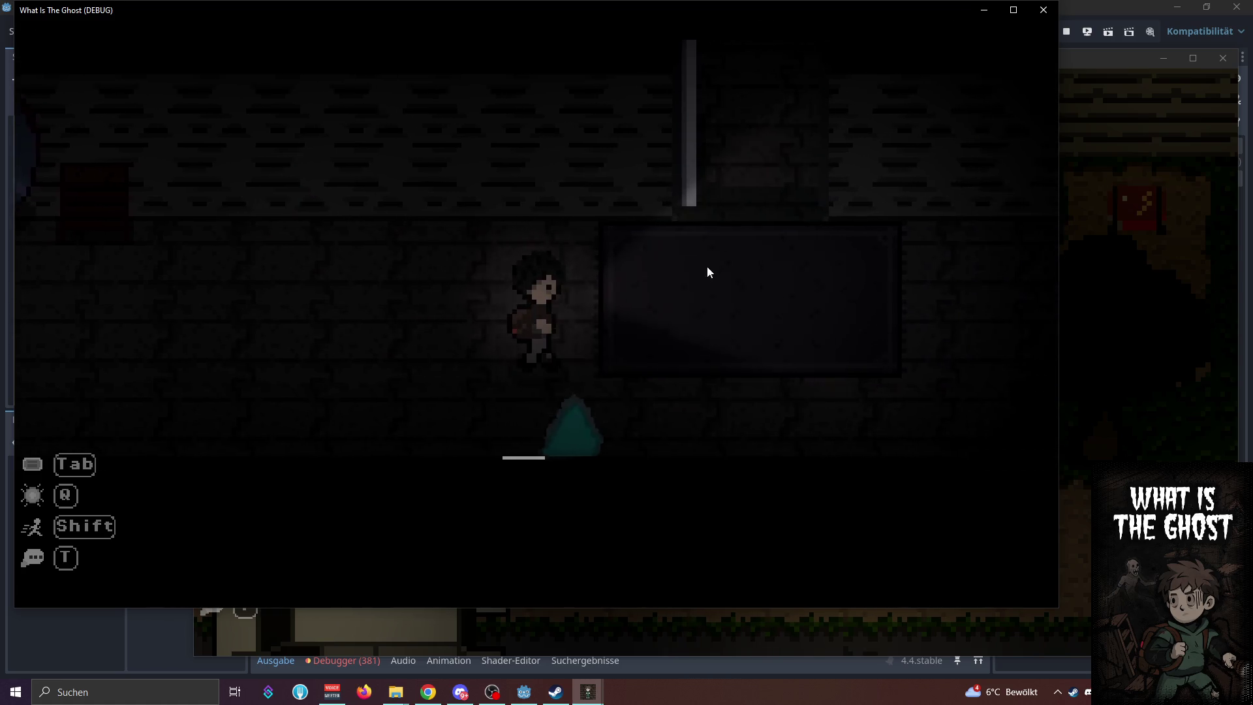
pyautogui.press('d')
pyautogui.press('w')
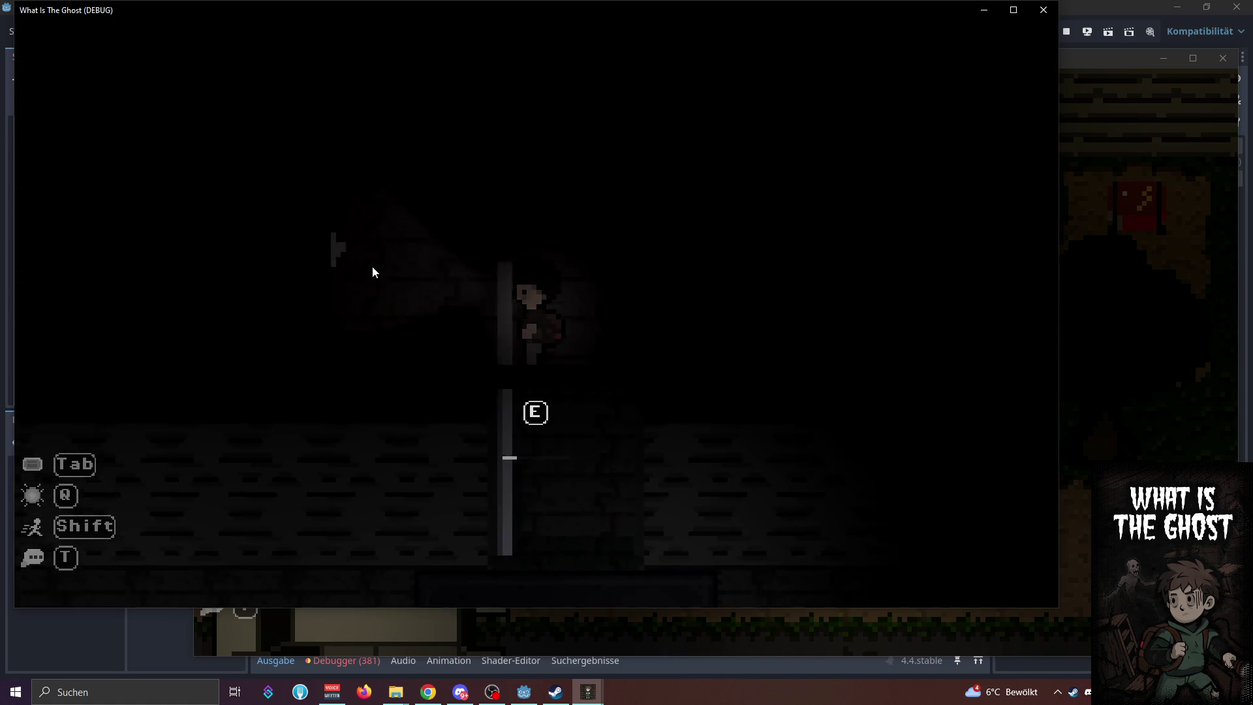
pyautogui.press('w')
pyautogui.press('d')
pyautogui.press('e')
pyautogui.press('space')
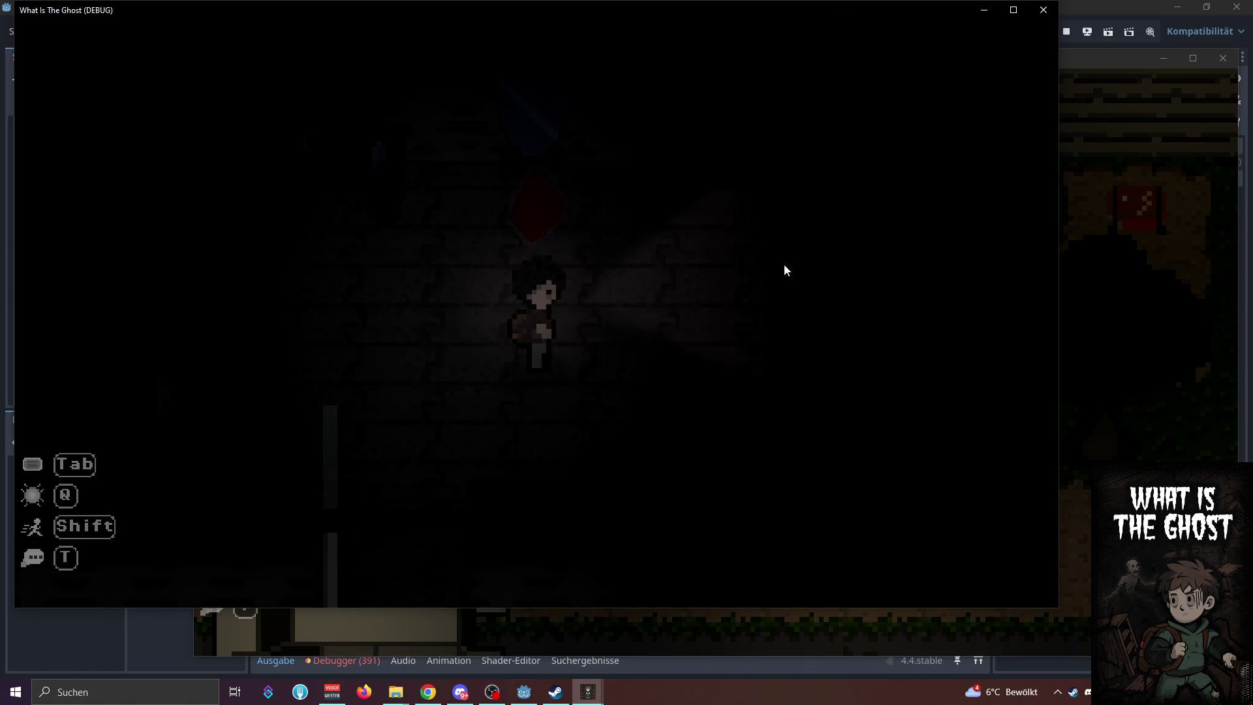
pyautogui.click(1101, 362)
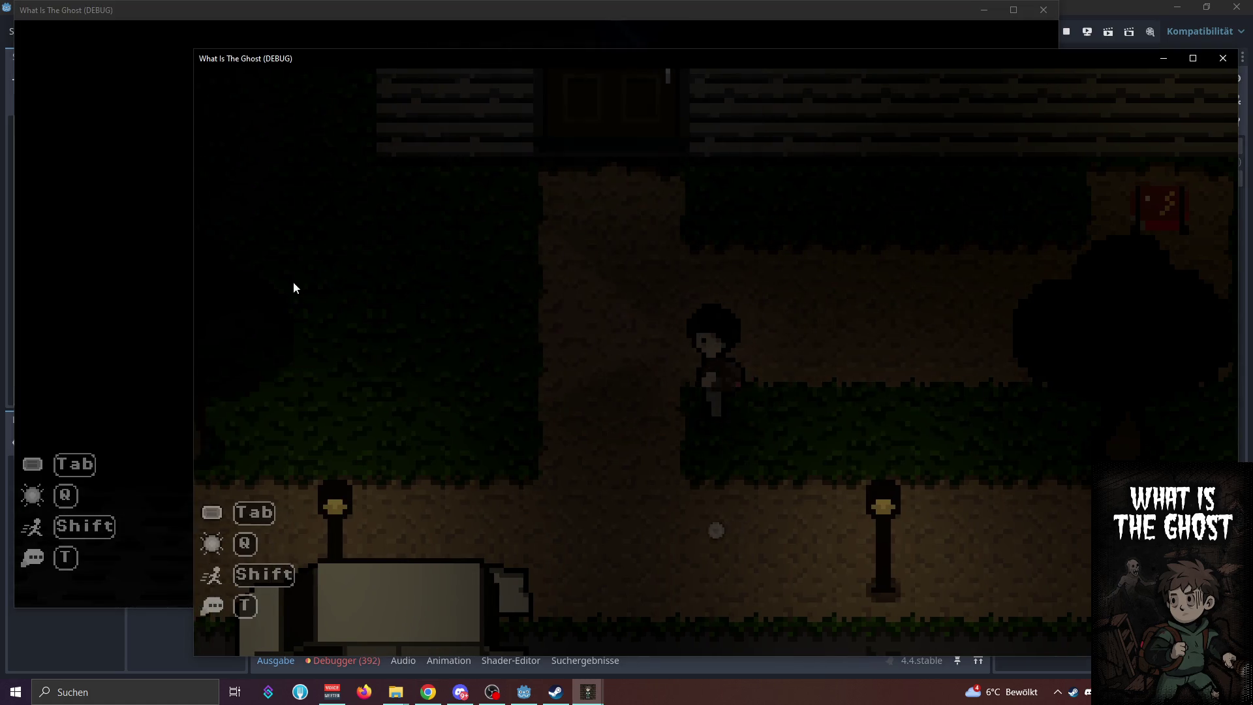
pyautogui.hotkey('alt', 'Tab')
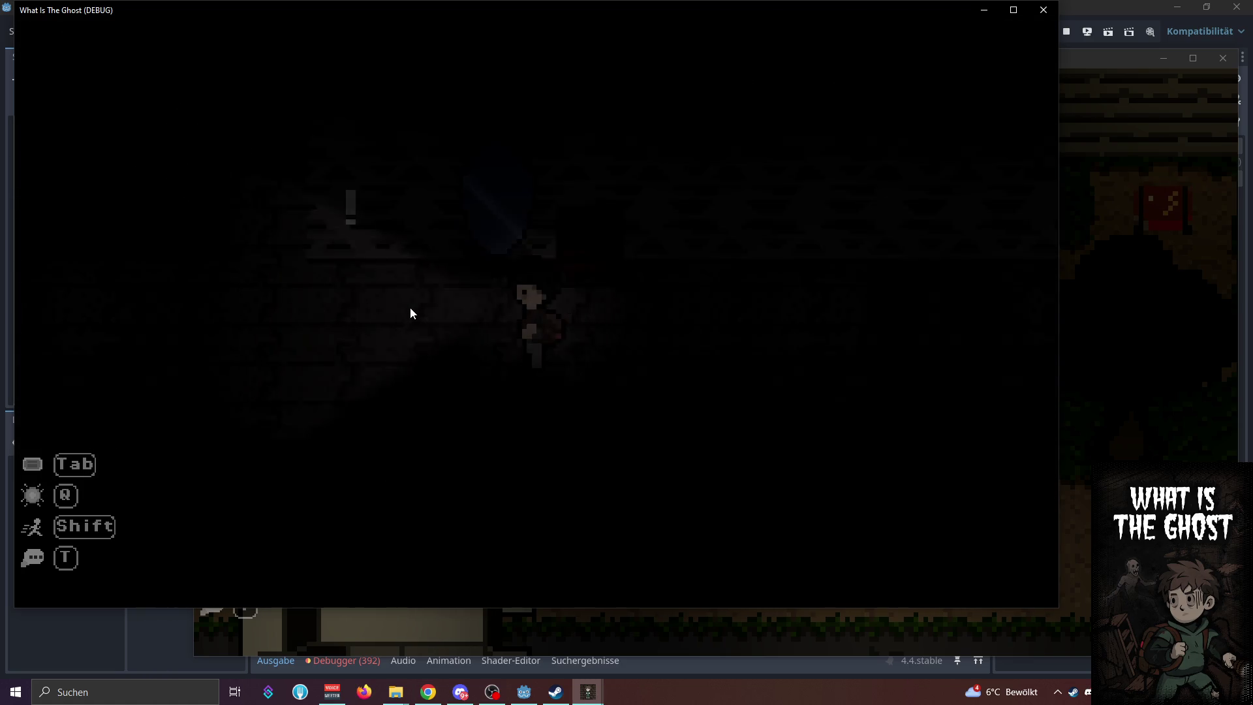
pyautogui.click(1118, 317)
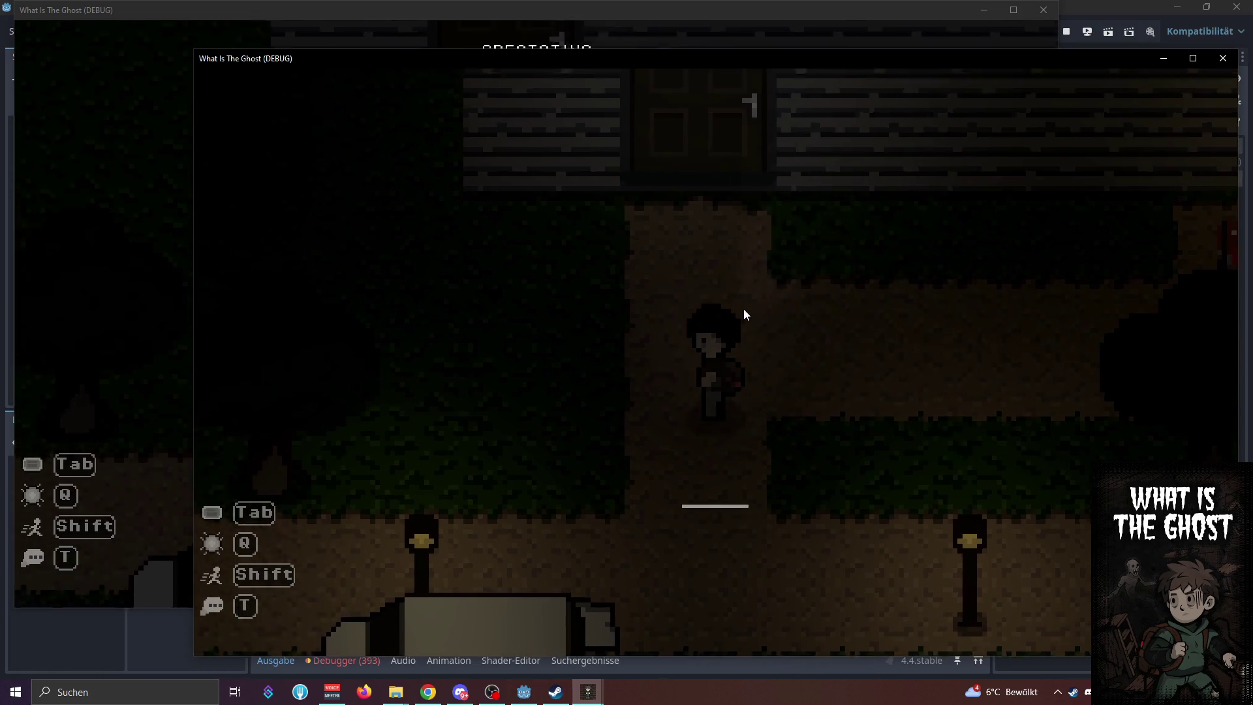
# Walk the second player through the house door and around the dark room
pyautogui.press('w')
pyautogui.press('e')
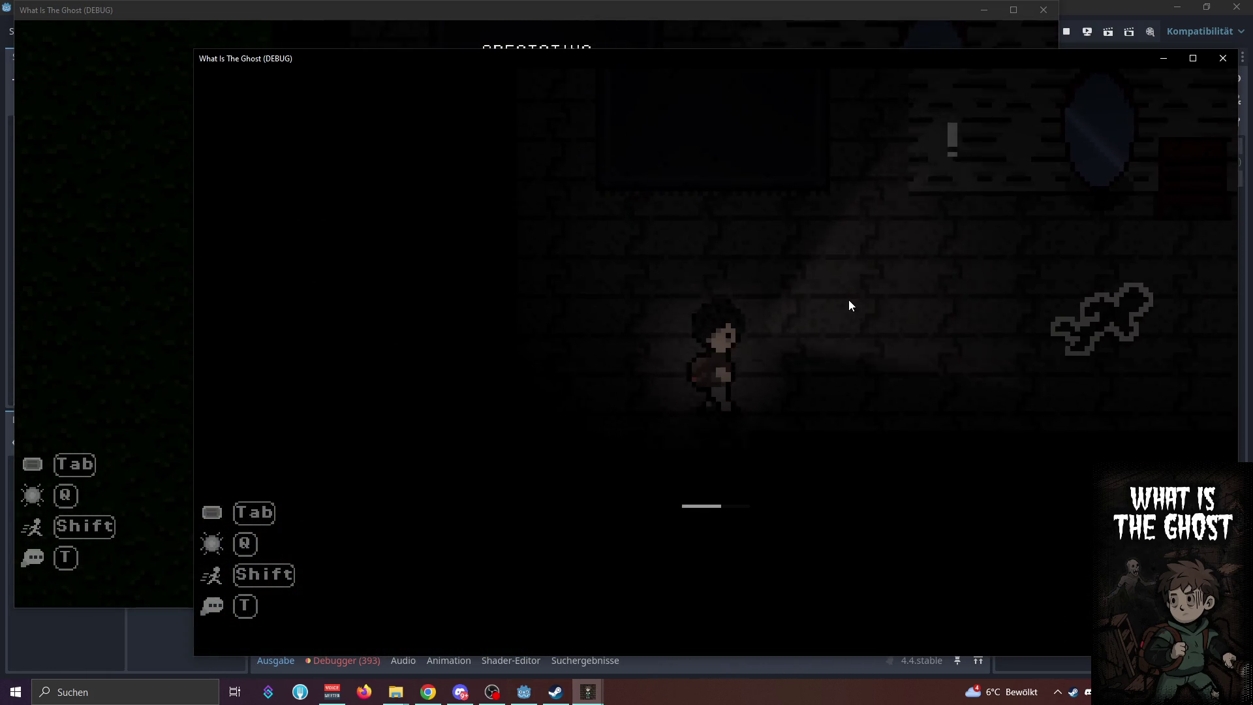
pyautogui.press('w')
pyautogui.press('d')
pyautogui.press('a')
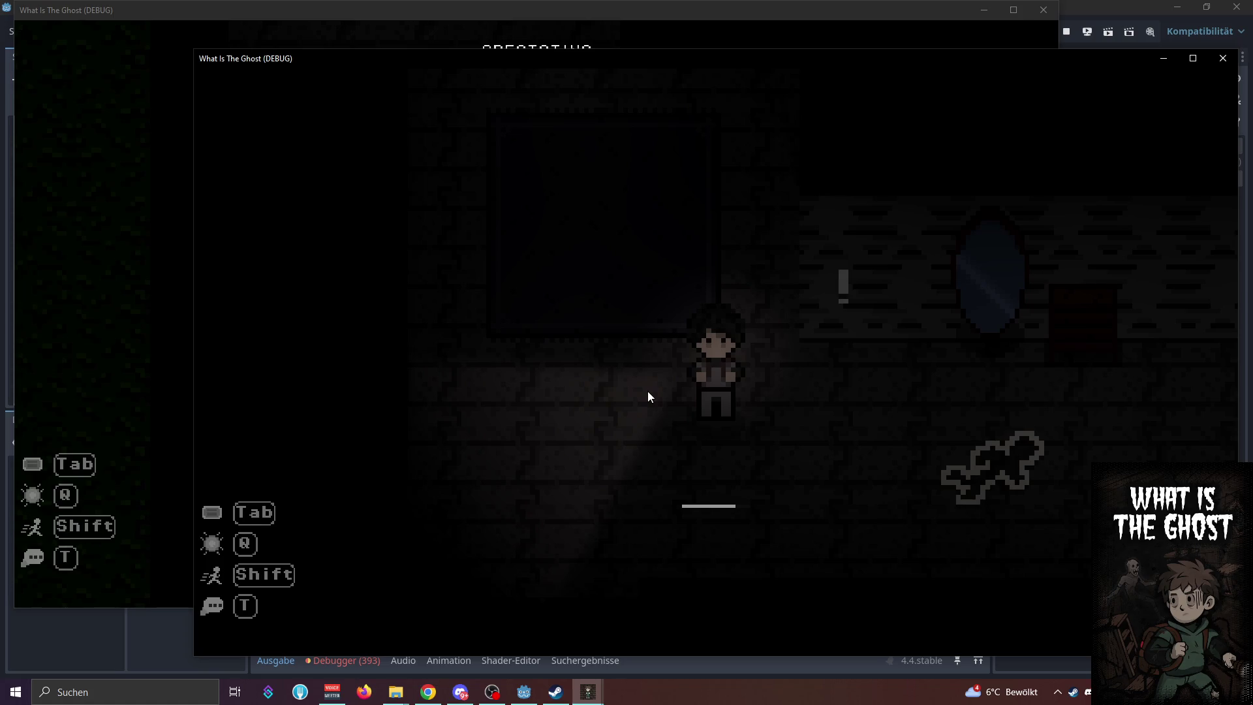
pyautogui.press('d')
pyautogui.press('a')
# Check the spectating window, then walk along the corridor and up through the doorway
pyautogui.click(143, 264)
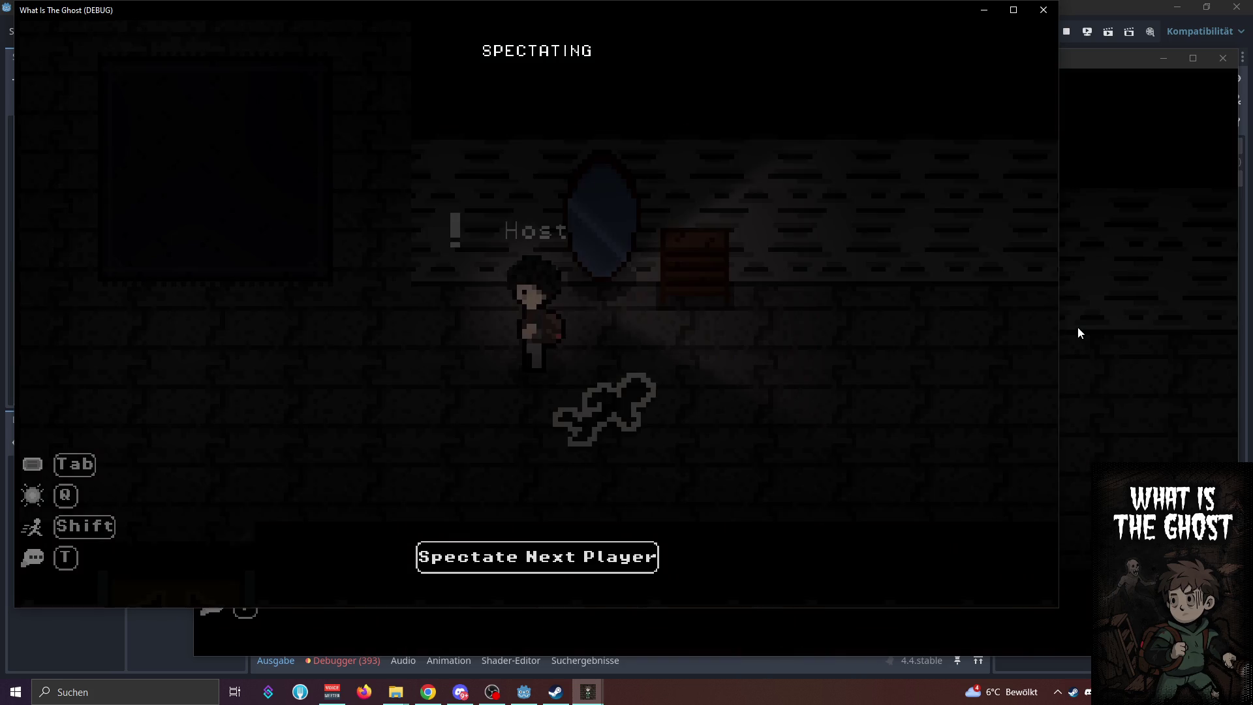
pyautogui.click(1078, 333)
pyautogui.press('d')
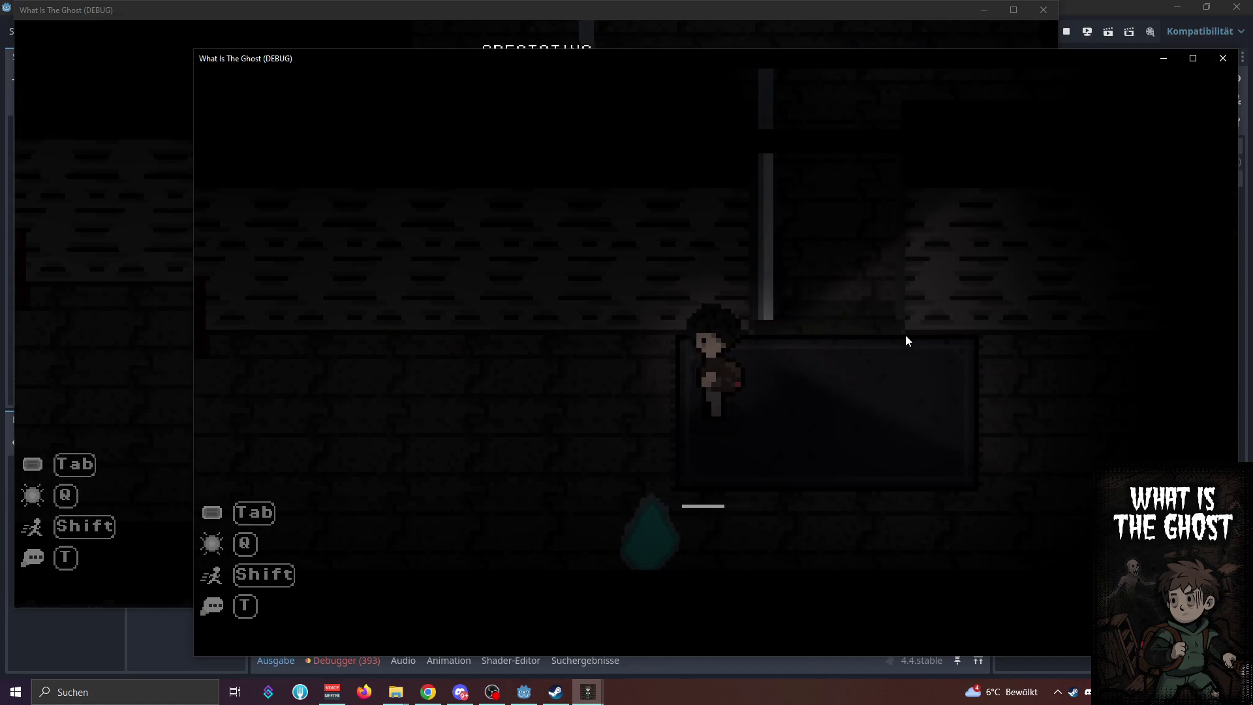
pyautogui.press('a')
pyautogui.press('d')
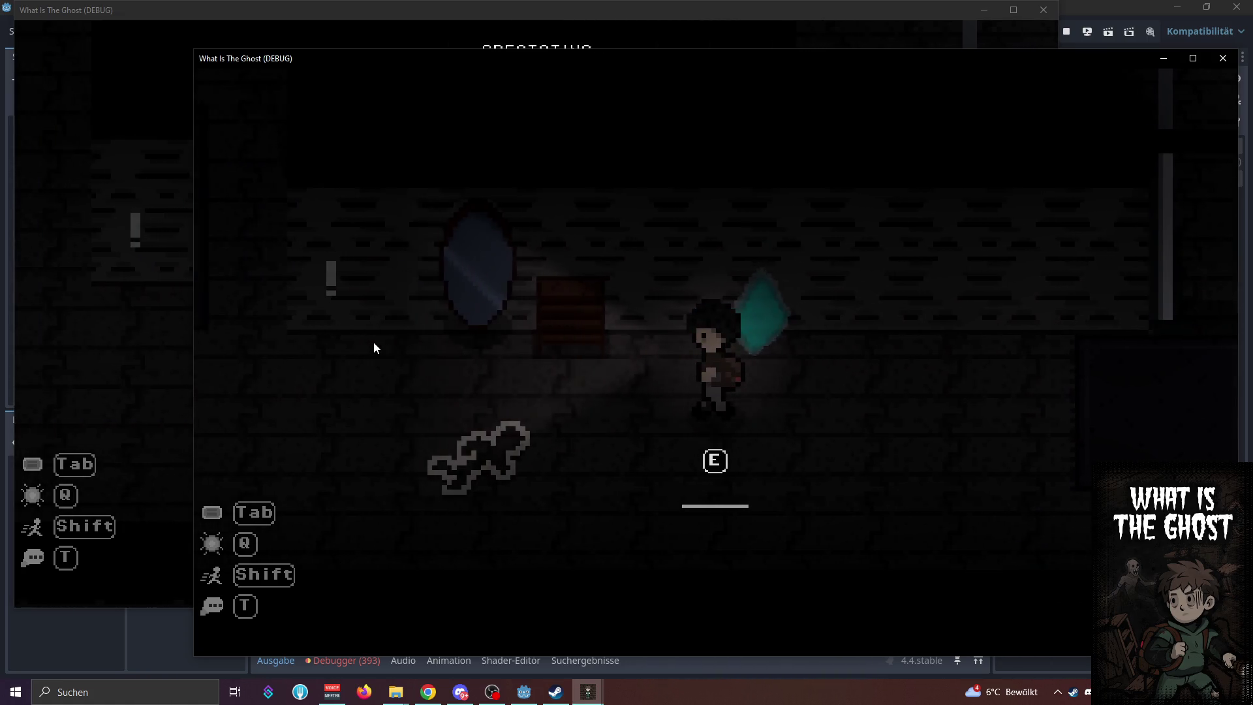
pyautogui.press('d')
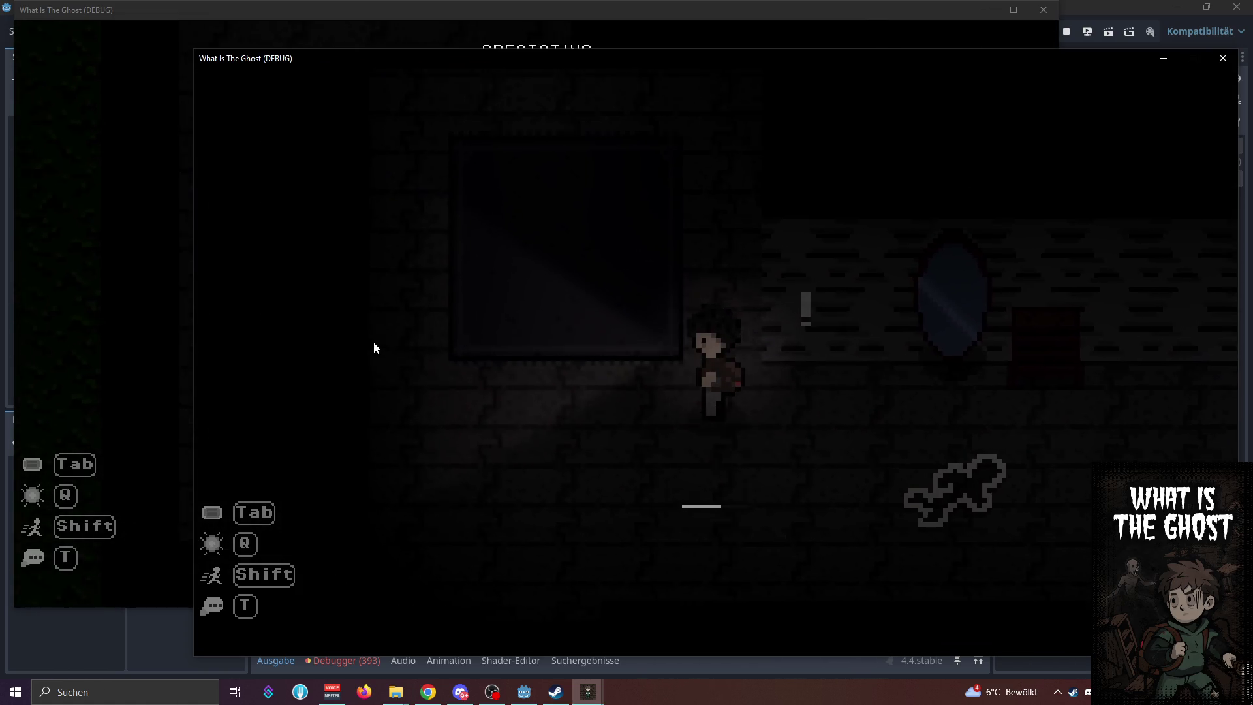
pyautogui.press('w')
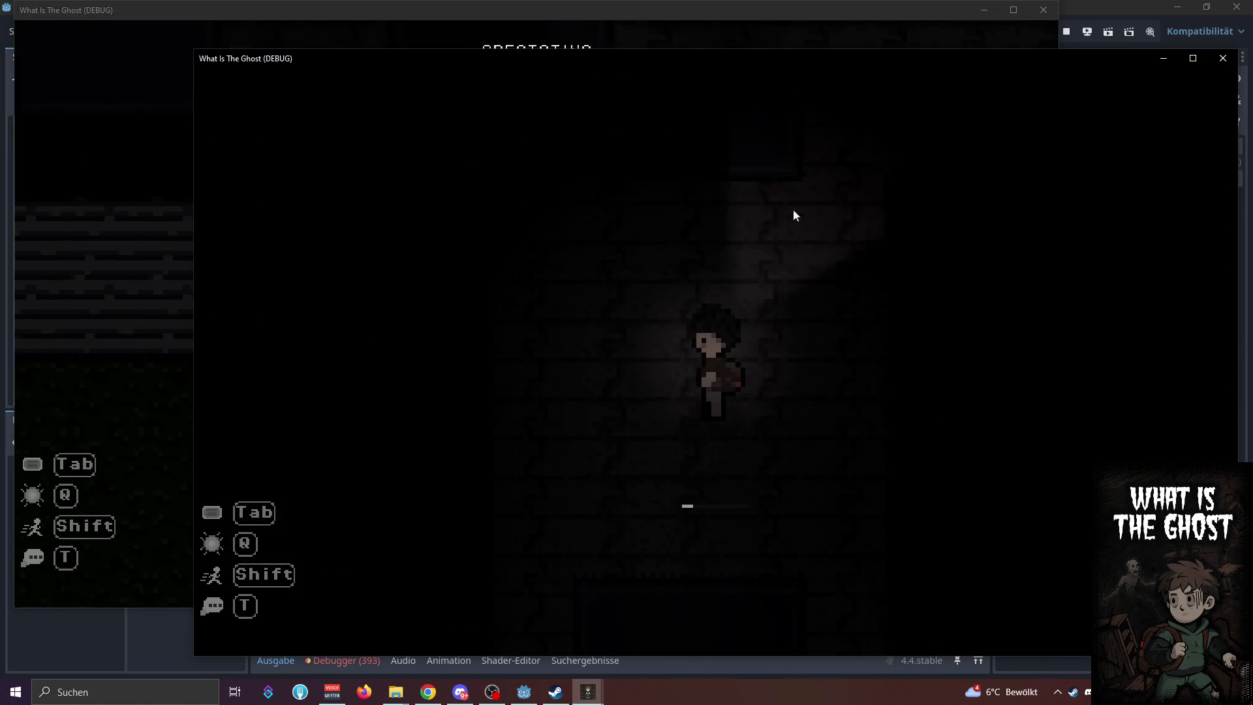
pyautogui.press('s')
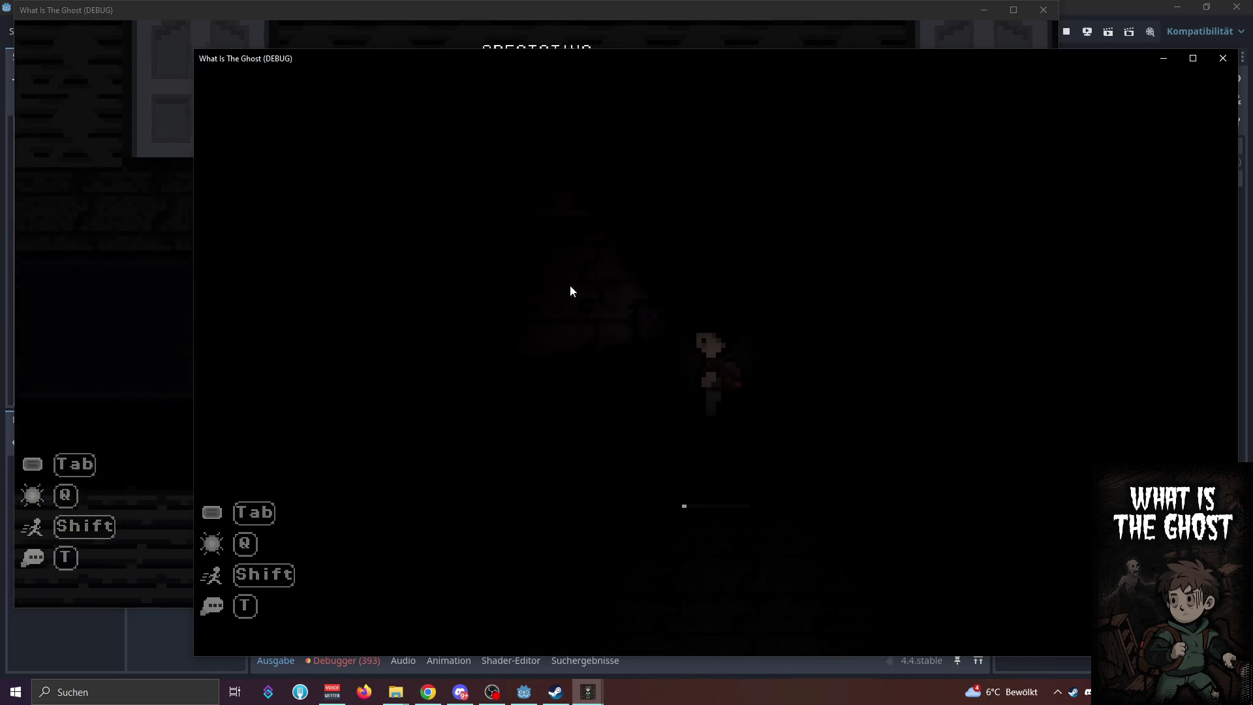
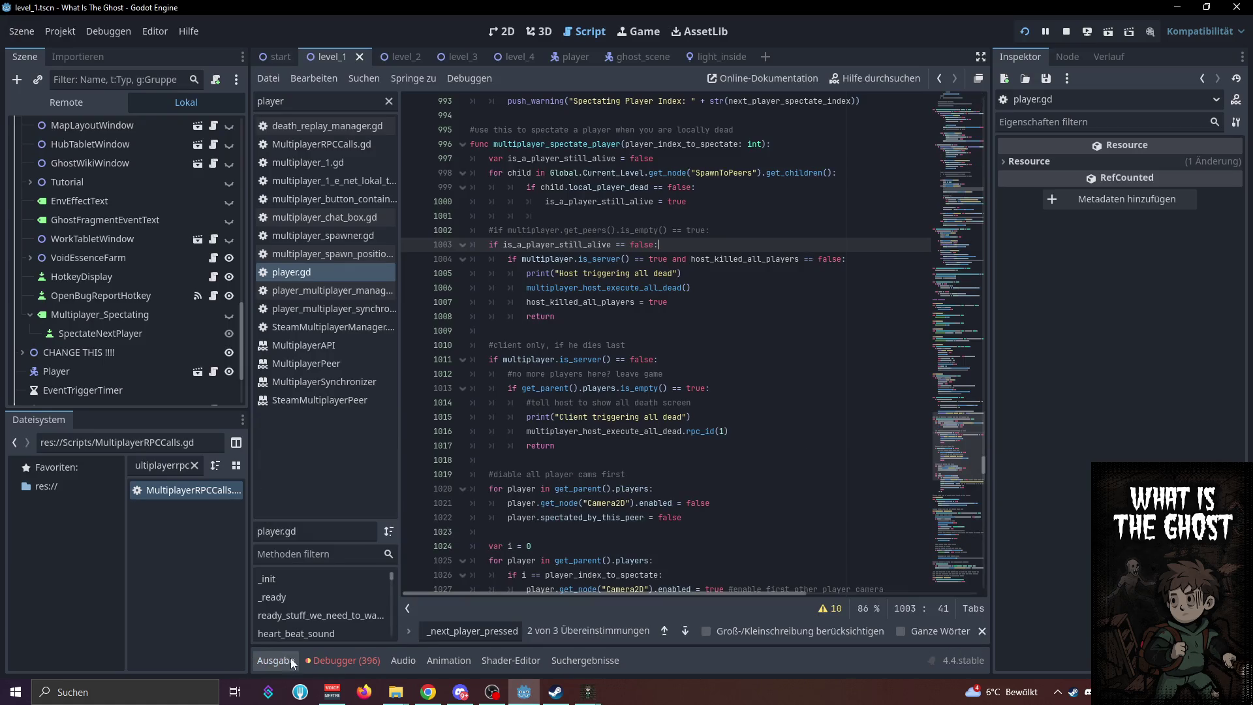
# Show the output log and mark the Starting Red Screen! log lines
pyautogui.click(291, 659)
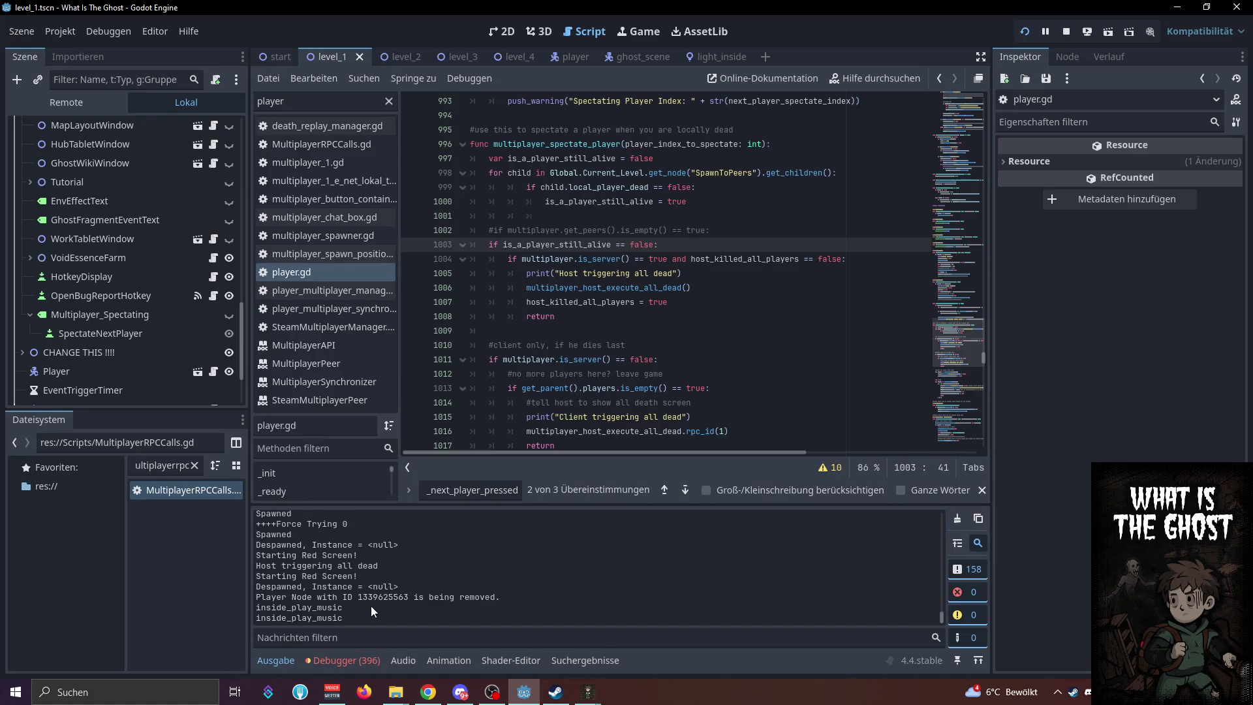
pyautogui.moveTo(364, 576); pyautogui.dragTo(257, 581)
pyautogui.moveTo(369, 555); pyautogui.dragTo(252, 554)
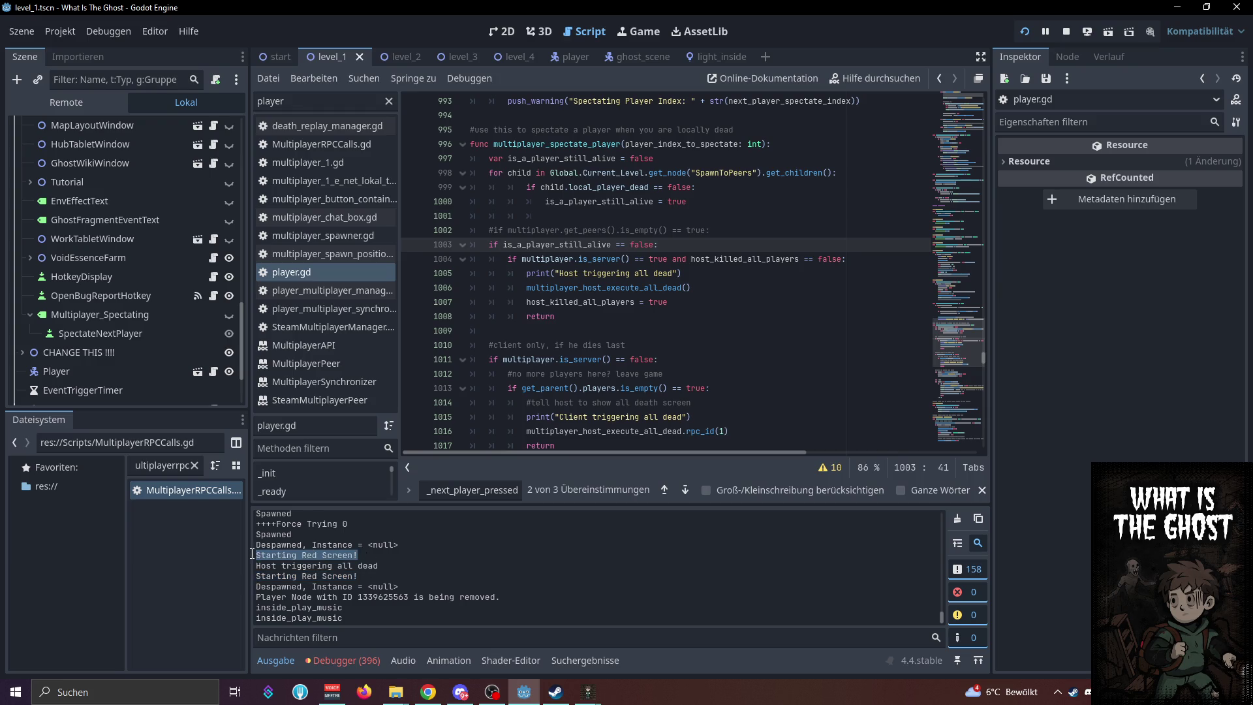
pyautogui.scroll(10, 354, 610)
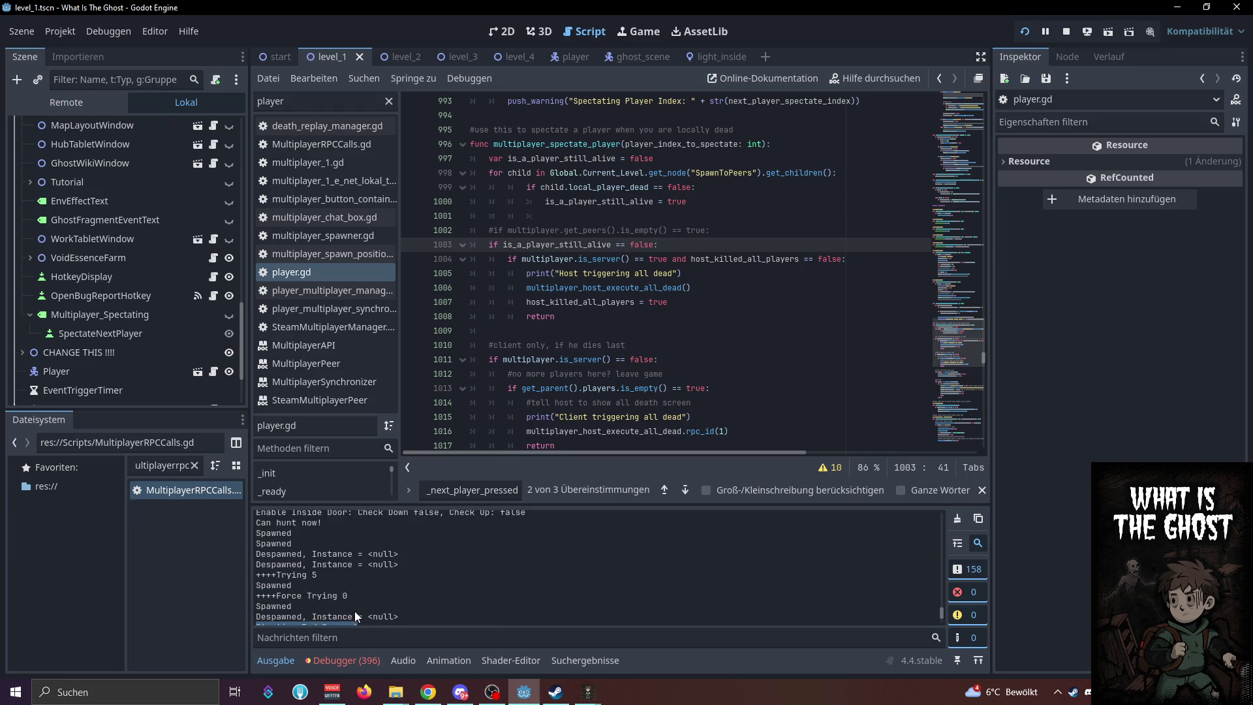
pyautogui.scroll(-10, 354, 610)
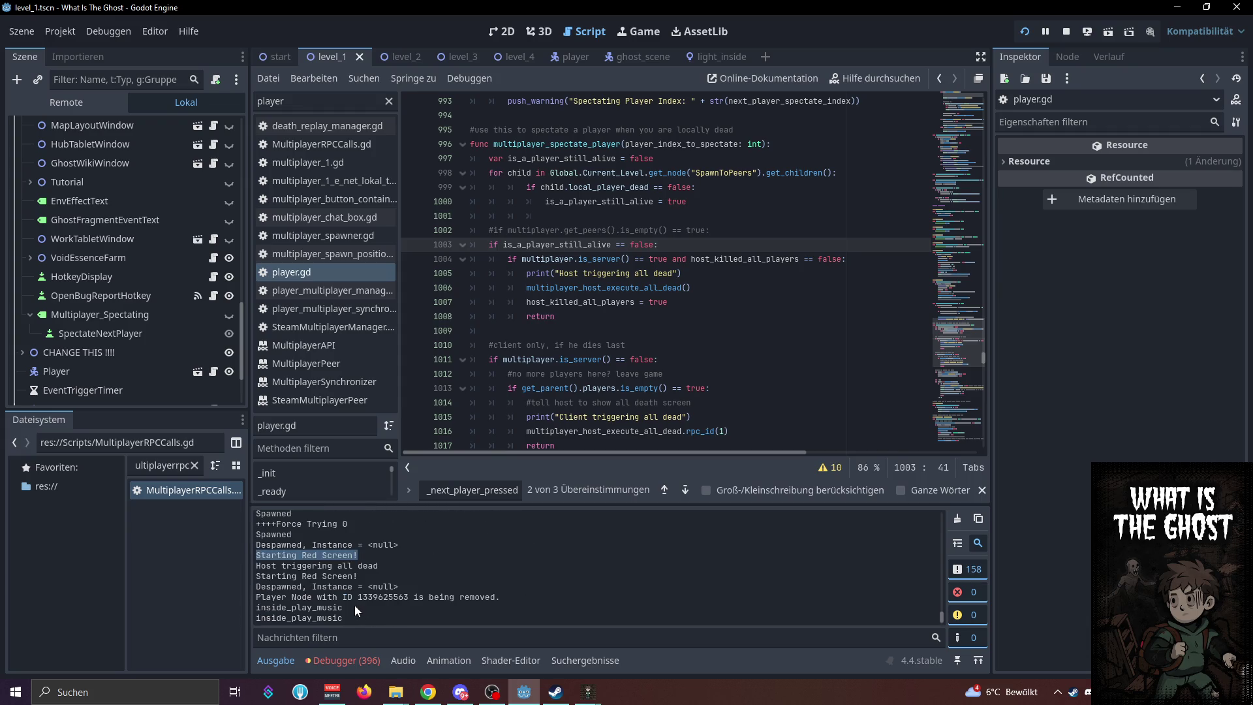
# Clear the log selection and bring a debug game window showing the death screen forward
pyautogui.click(354, 604)
pyautogui.moveTo(355, 566); pyautogui.dragTo(293, 564)
pyautogui.click(440, 570)
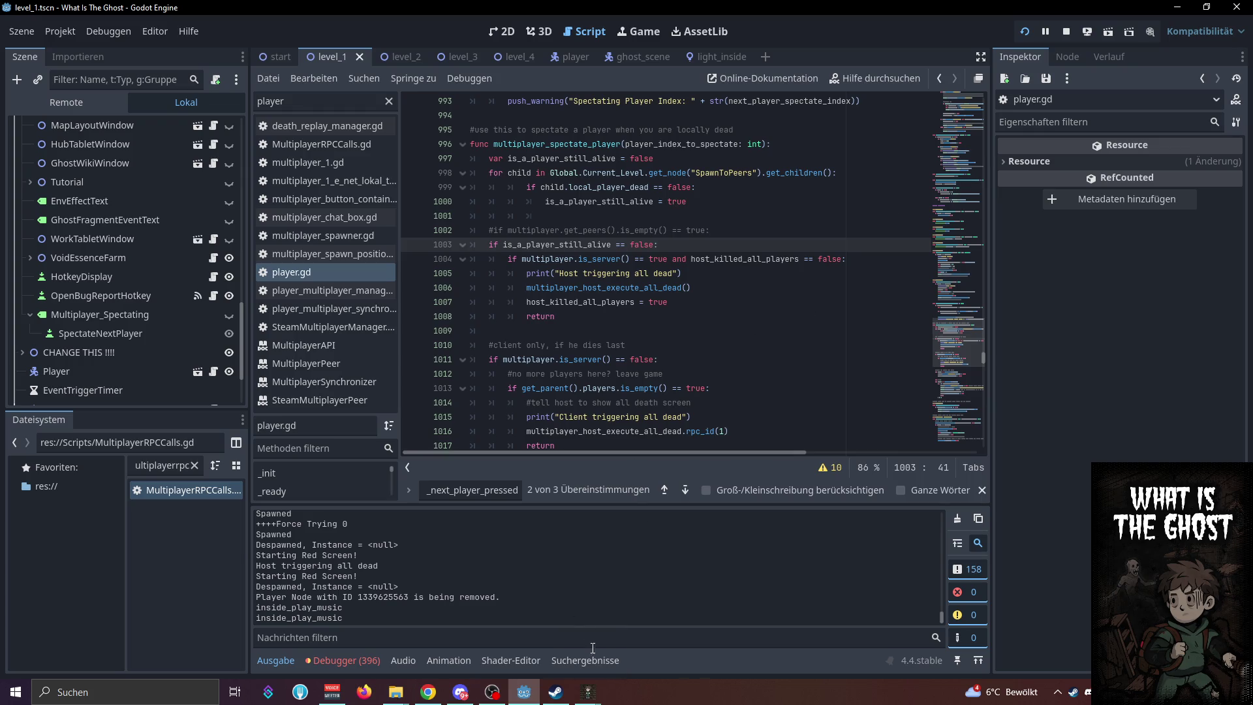
pyautogui.click(587, 691)
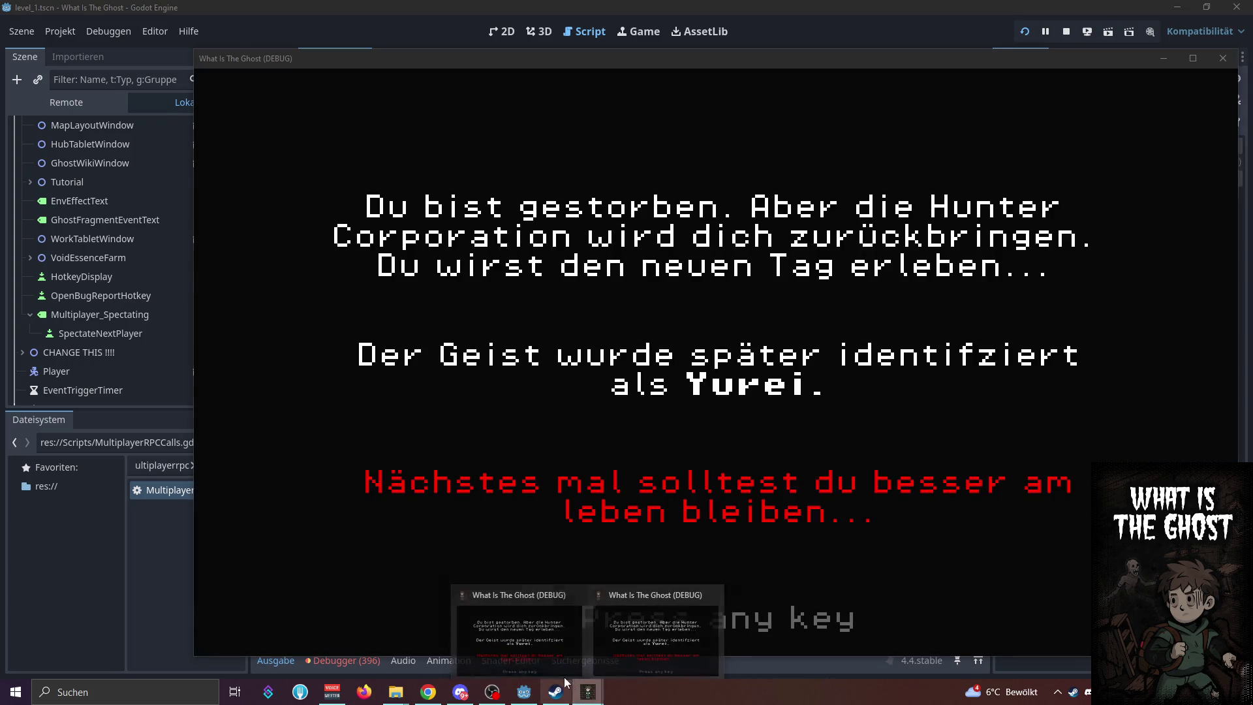
pyautogui.click(641, 664)
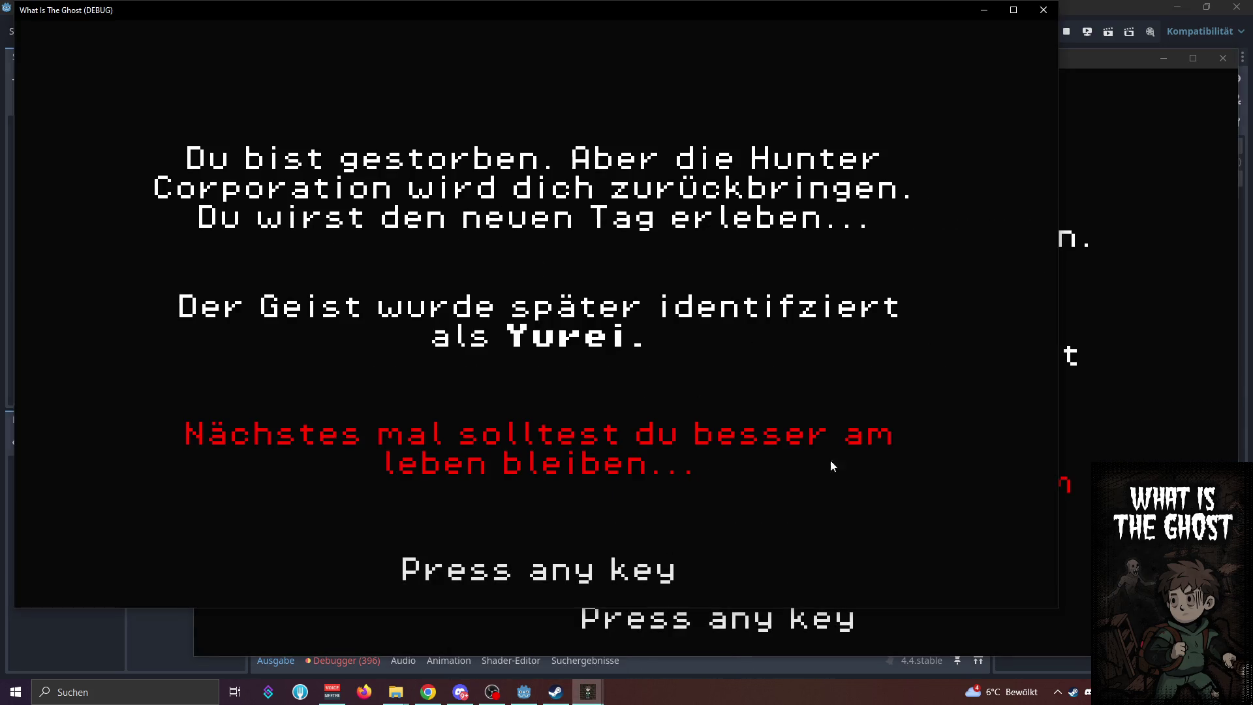
# Advance both game windows past the death screen, stop the project, and relaunch it in debug mode
pyautogui.click(1121, 422)
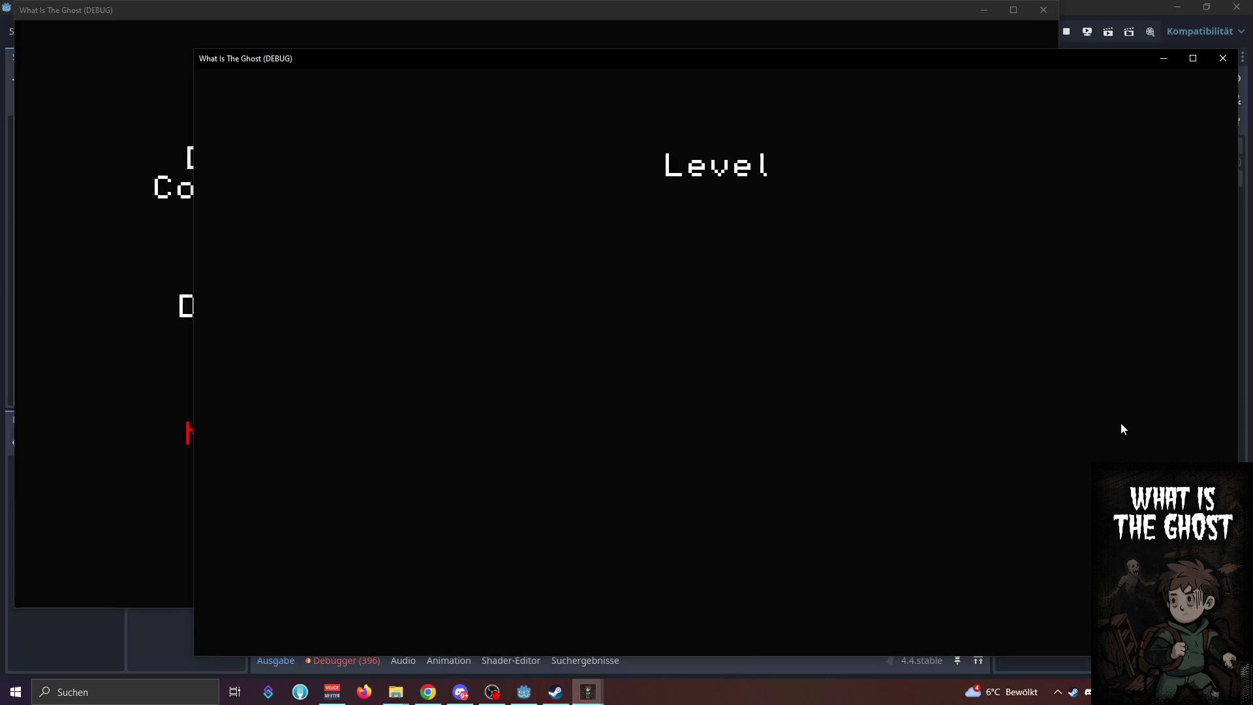
pyautogui.click(167, 331)
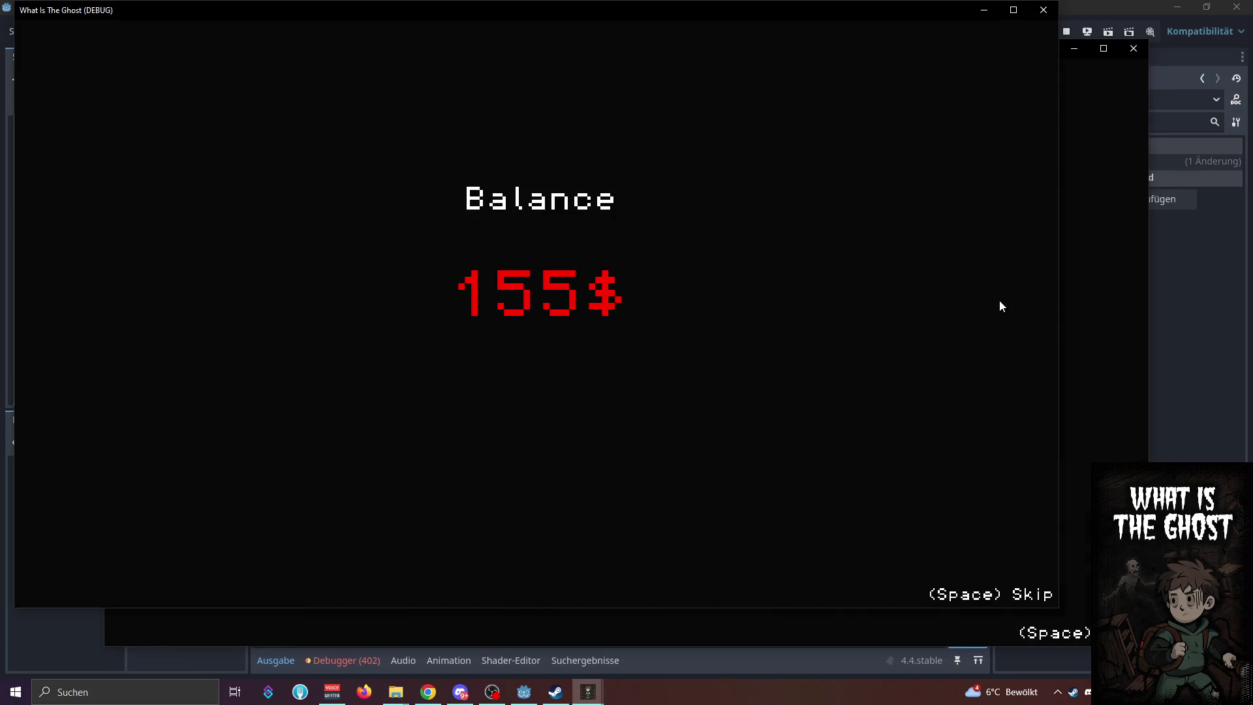
pyautogui.click(1067, 36)
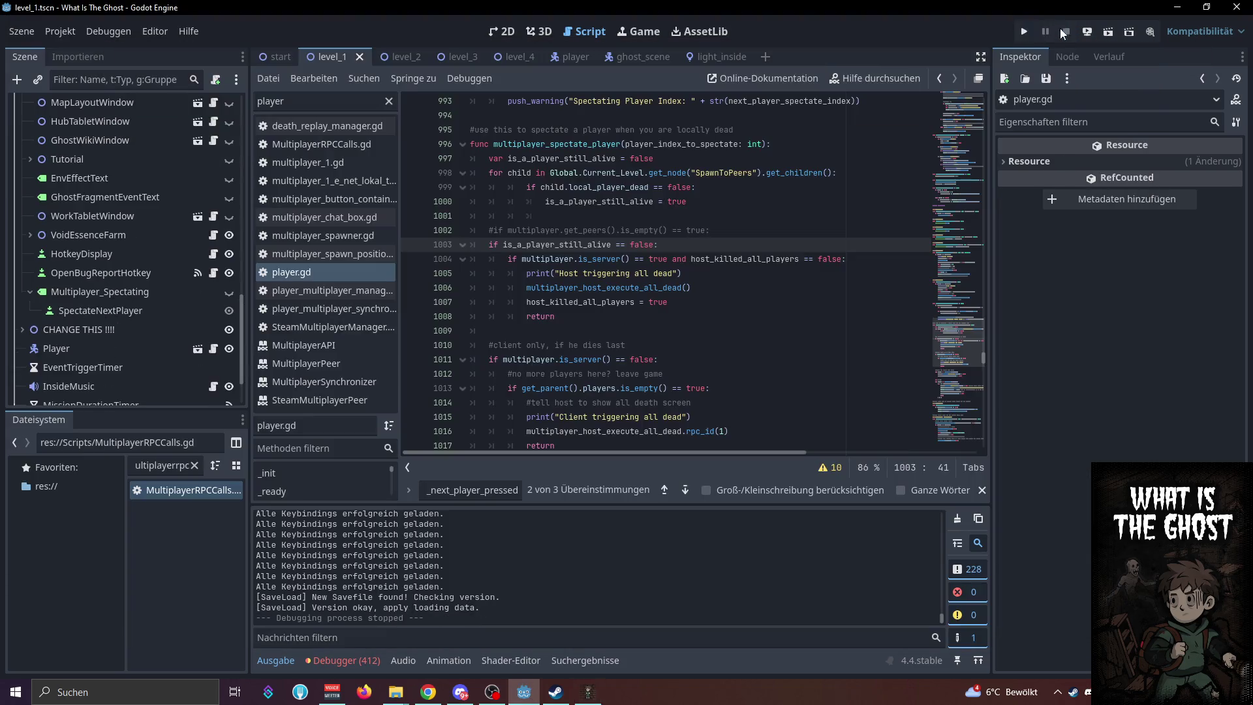
pyautogui.click(1024, 34)
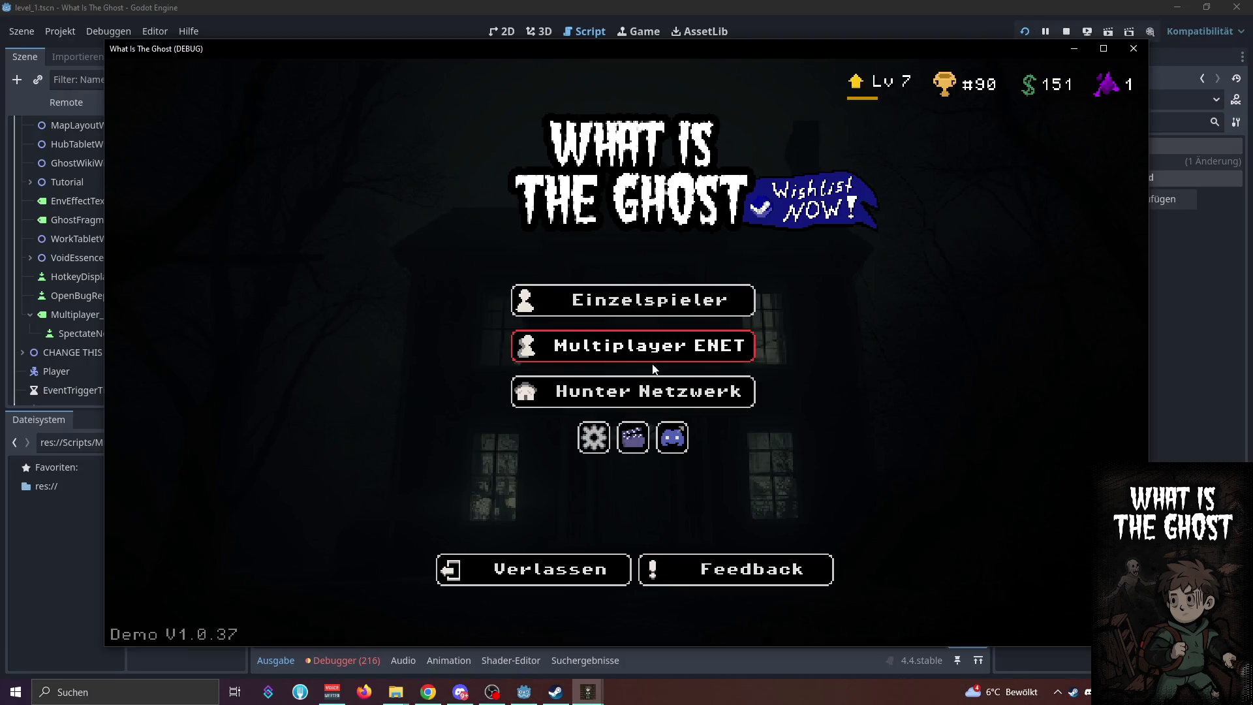
pyautogui.click(632, 355)
# Host a local ENet lobby and move the host window to the top-left
pyautogui.click(484, 275)
pyautogui.moveTo(596, 50); pyautogui.dragTo(492, 17)
pyautogui.click(1072, 302)
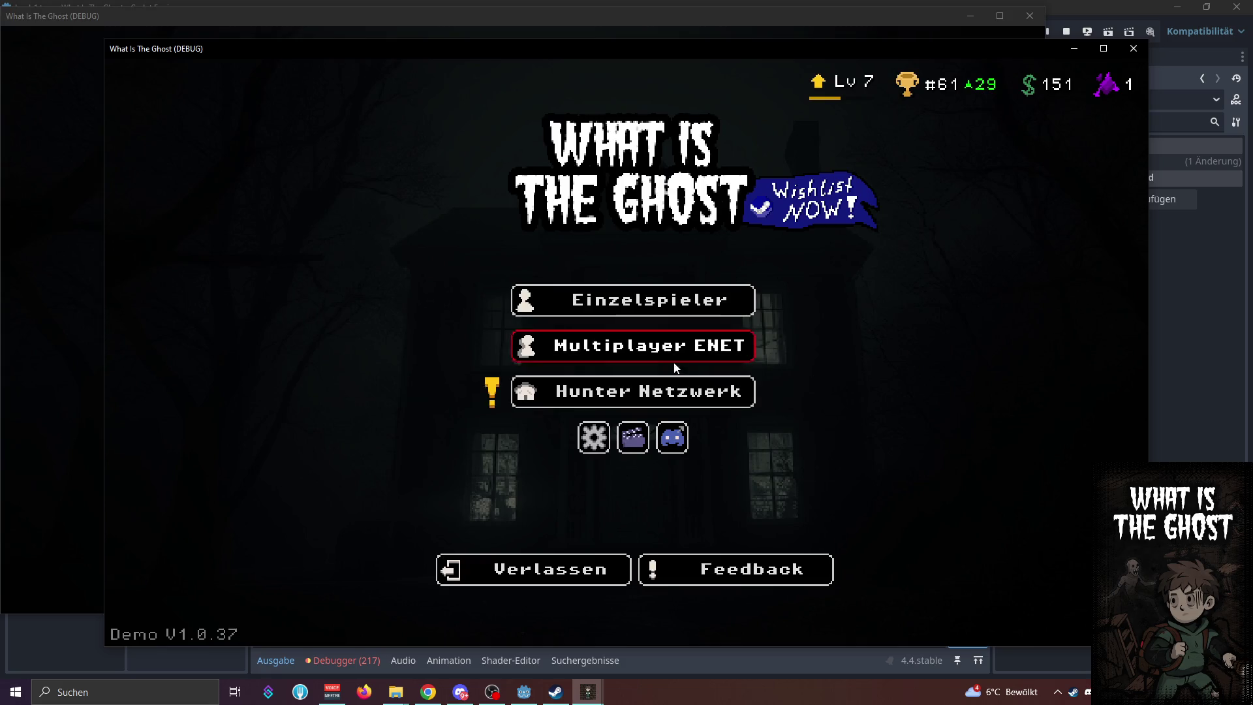
# In the second window, join the lobby at 127.0.0.1, then start the game
pyautogui.click(672, 355)
pyautogui.write('7.0.')
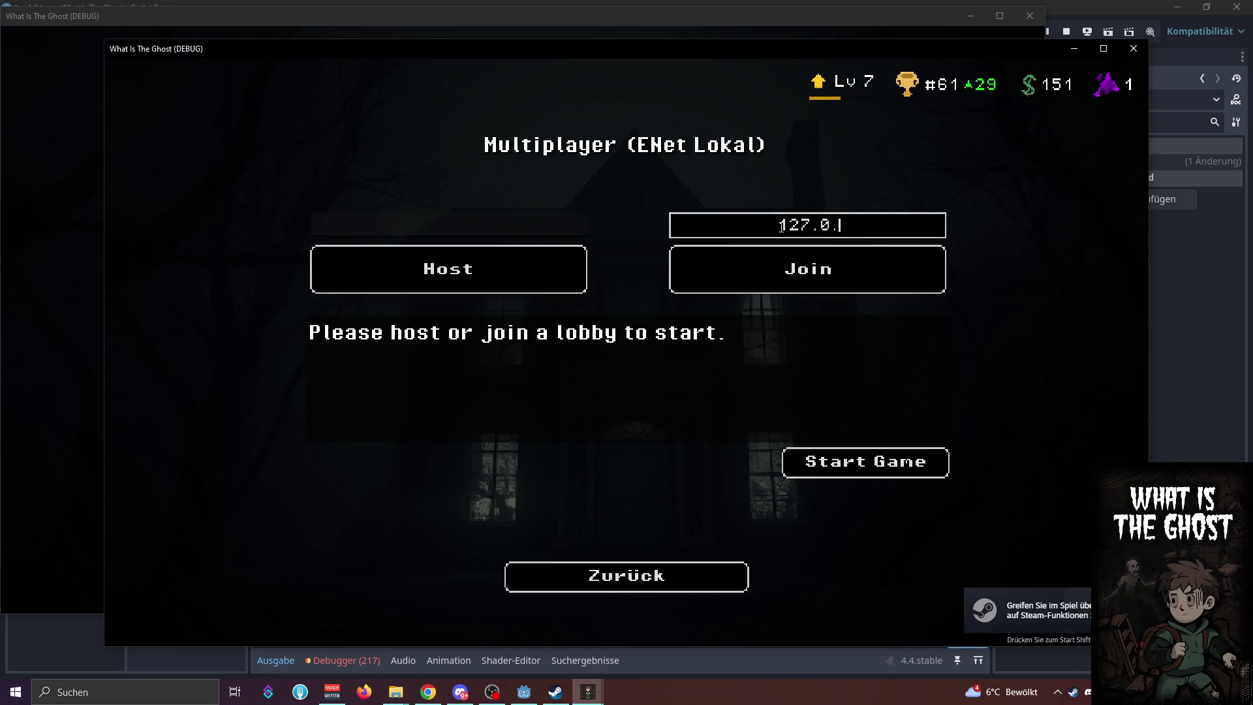
pyautogui.write('0.01')
pyautogui.press('BackSpace')
pyautogui.press('BackSpace')
pyautogui.write('1')
pyautogui.click(808, 269)
pyautogui.click(102, 290)
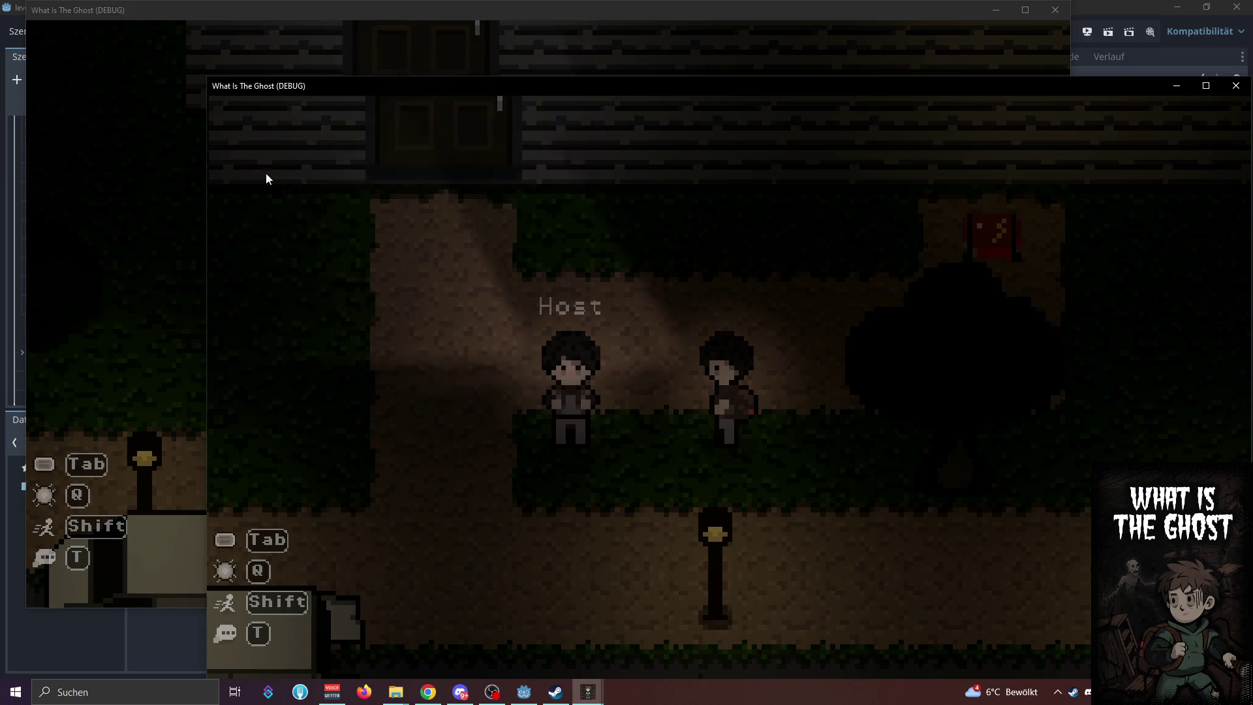
# Walk the host into the house, across the dark room and through the white door
pyautogui.click(195, 176)
pyautogui.press('w')
pyautogui.press('e')
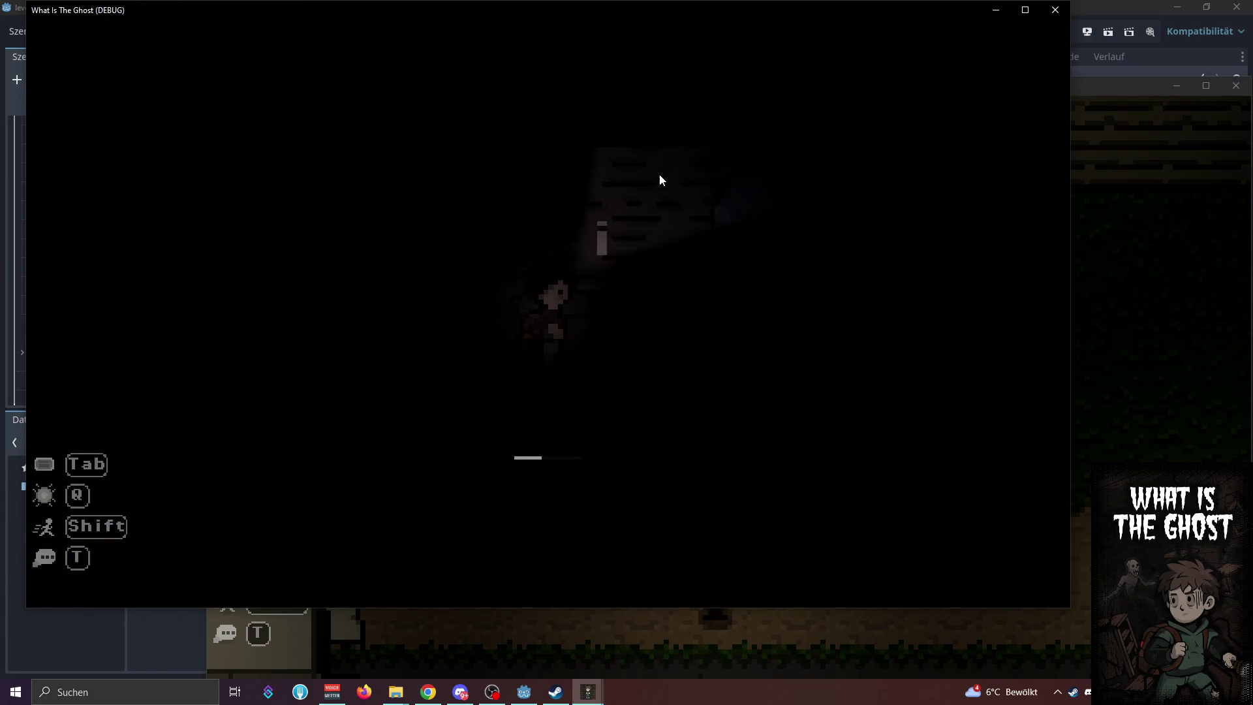
pyautogui.press('d')
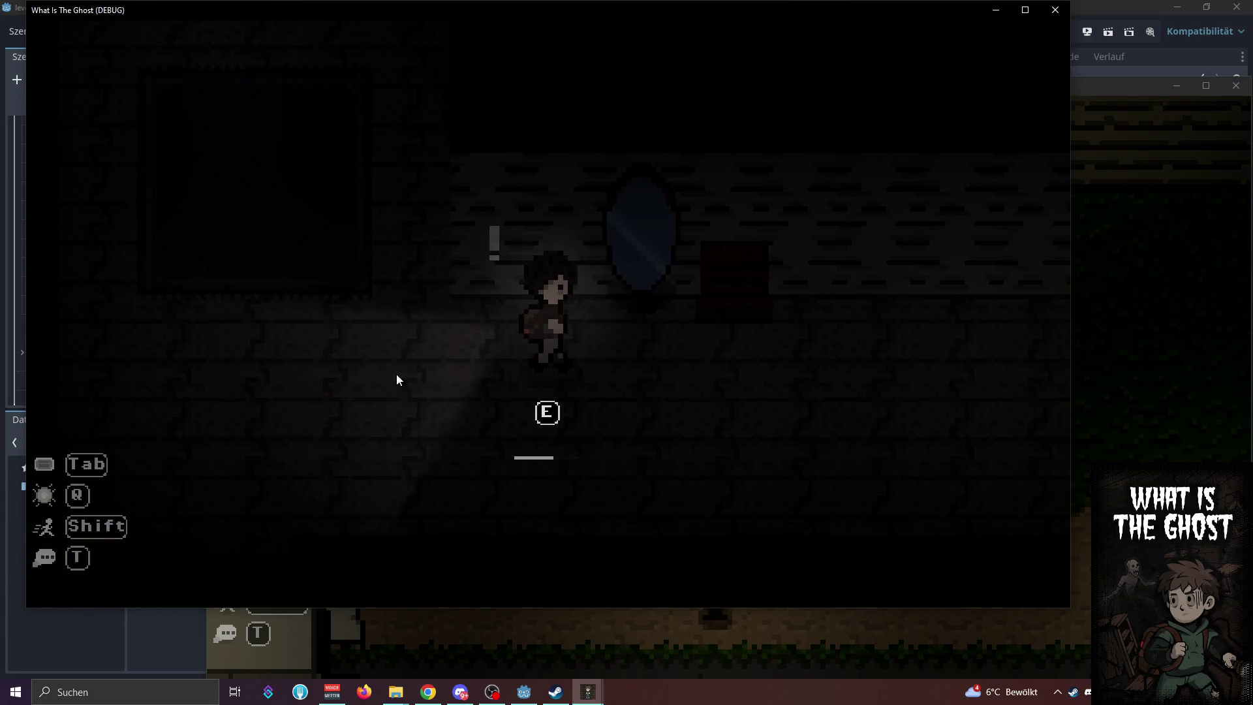
pyautogui.press('s')
pyautogui.press('d')
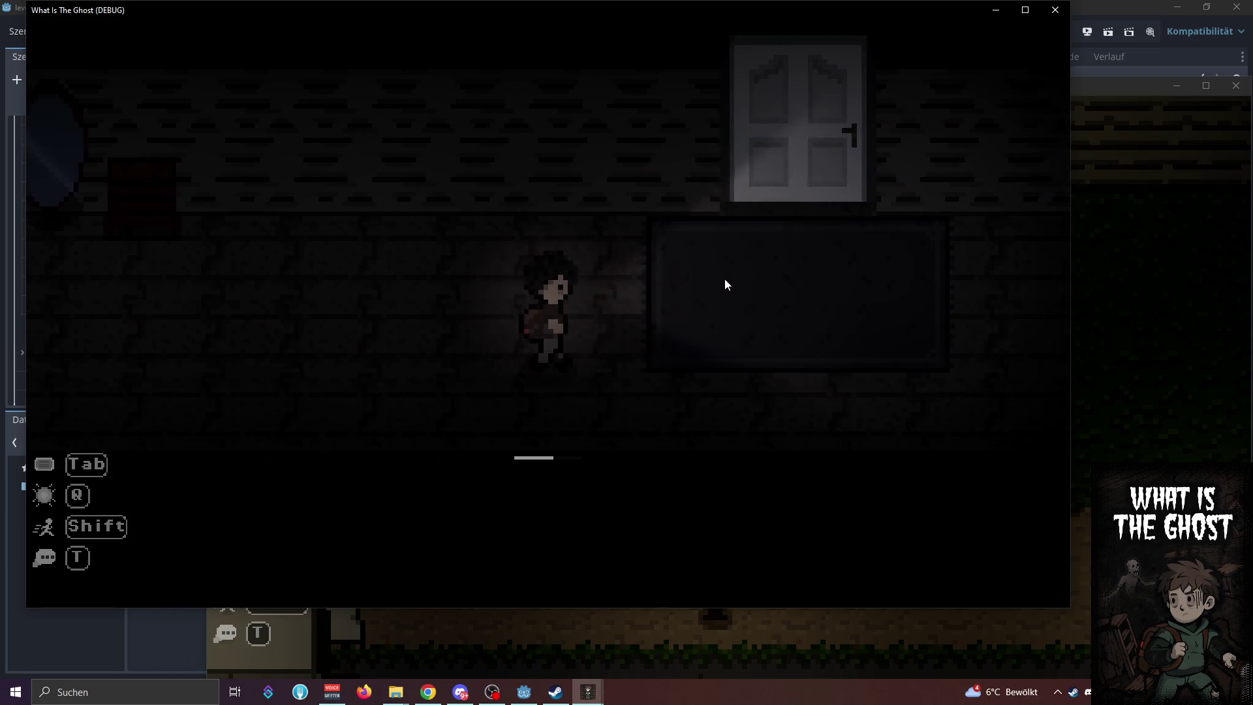
pyautogui.press('d')
pyautogui.press('w')
pyautogui.press('e')
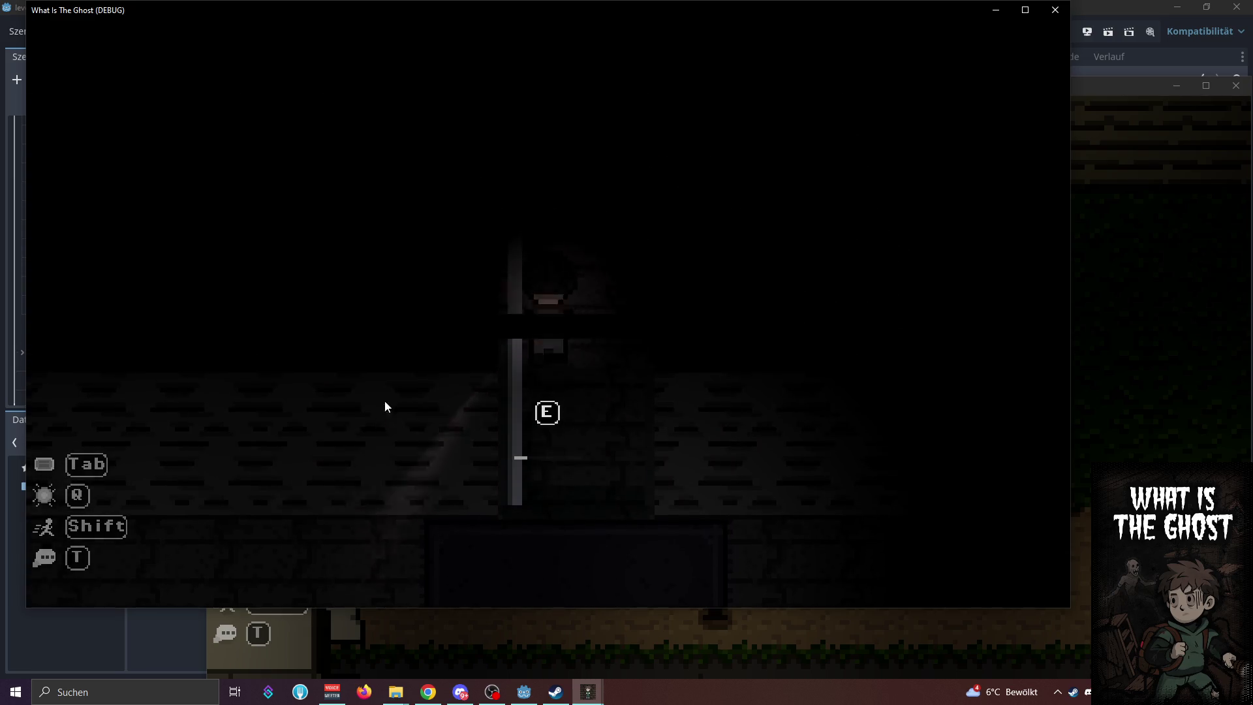
pyautogui.press('w')
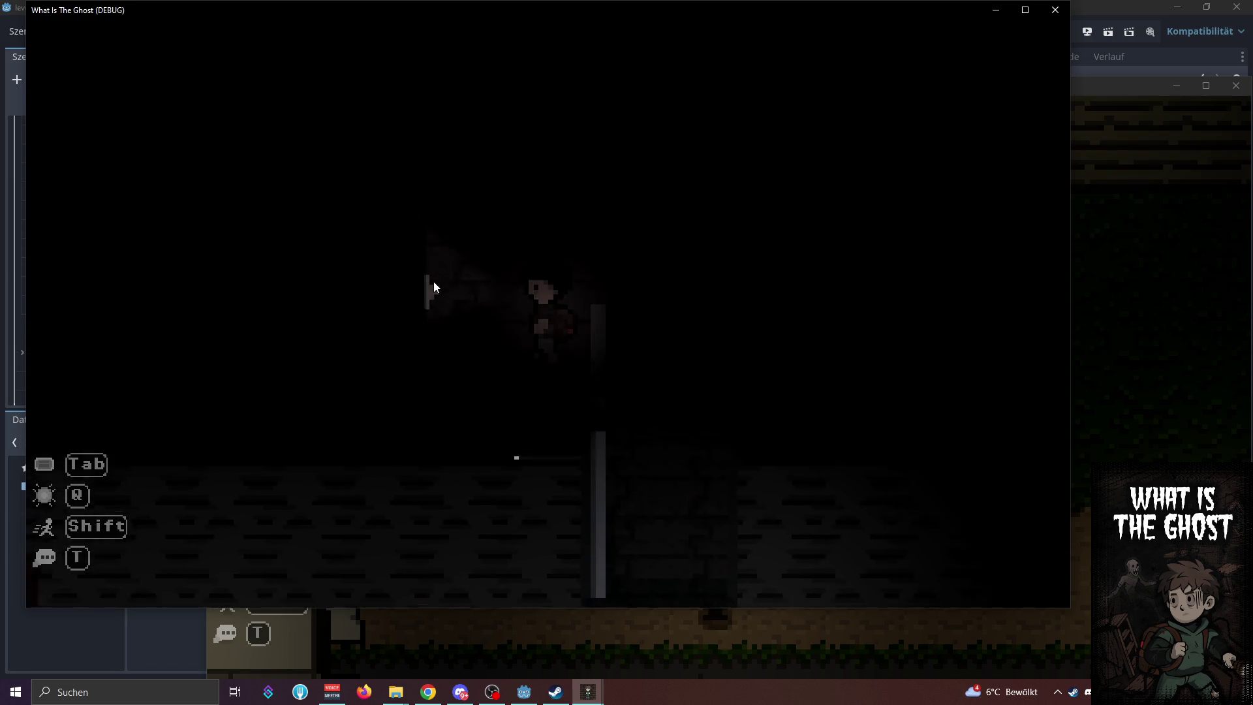
pyautogui.press('d')
# Check the Ghost Hunter journal, walk down the corridor to the exit, and extract the host
pyautogui.press('Tab')
pyautogui.press('Tab')
pyautogui.press('s')
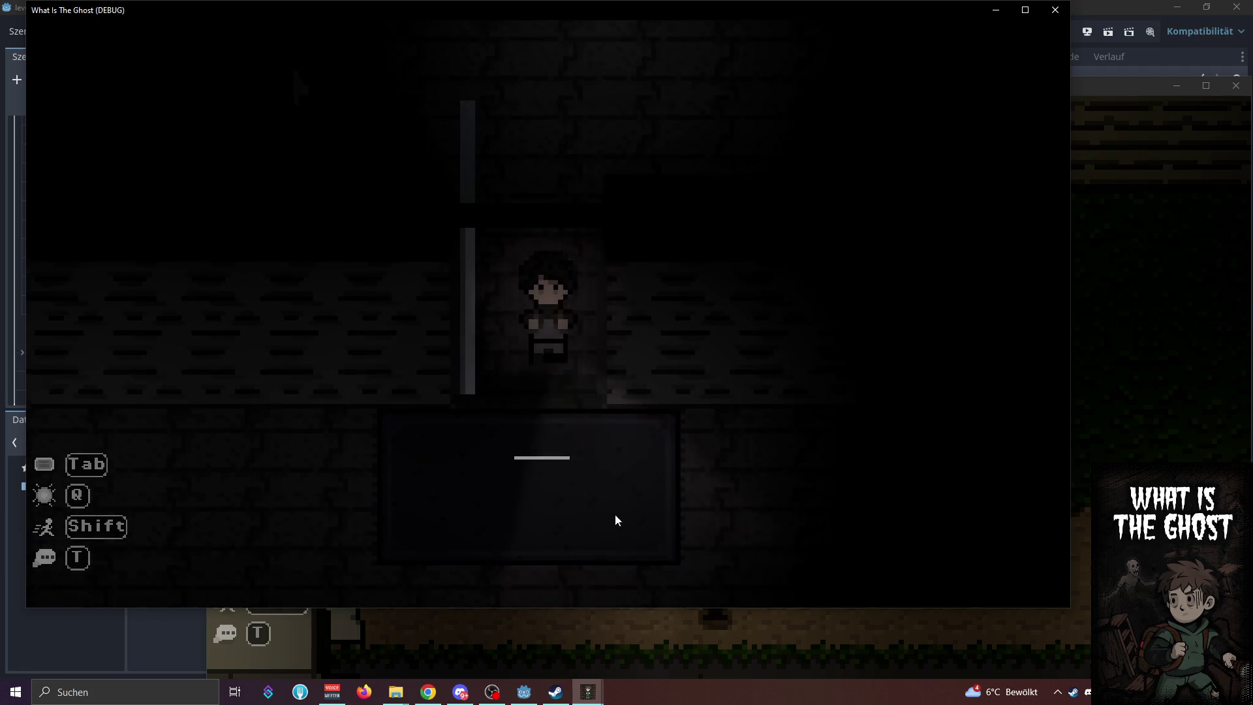
pyautogui.press('a')
pyautogui.press('a')
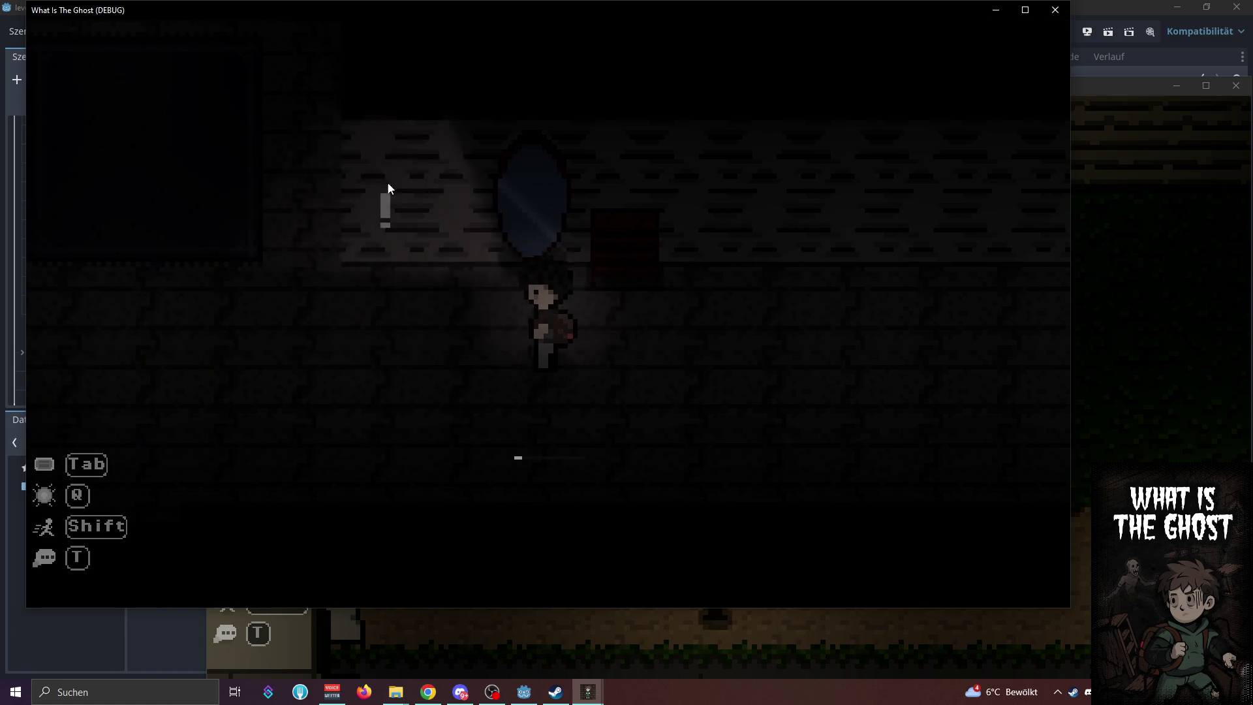
pyautogui.press('a')
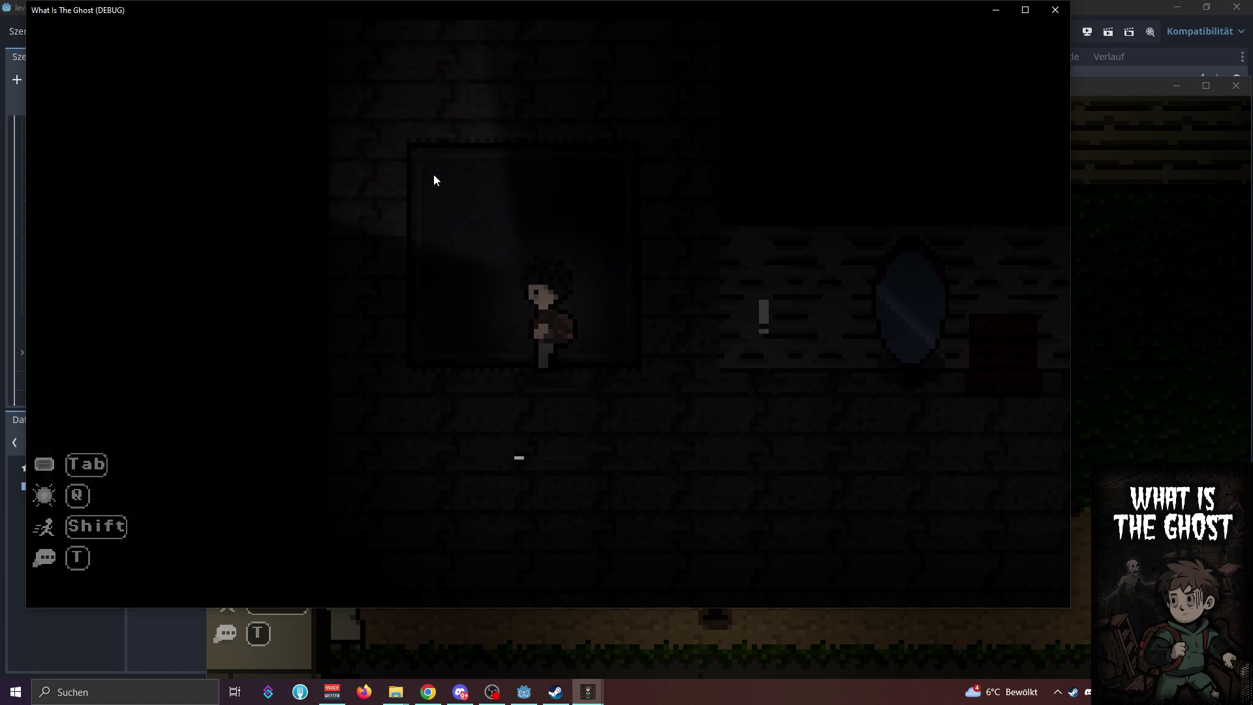
pyautogui.press('a')
pyautogui.press('w')
pyautogui.press('e')
pyautogui.press('space')
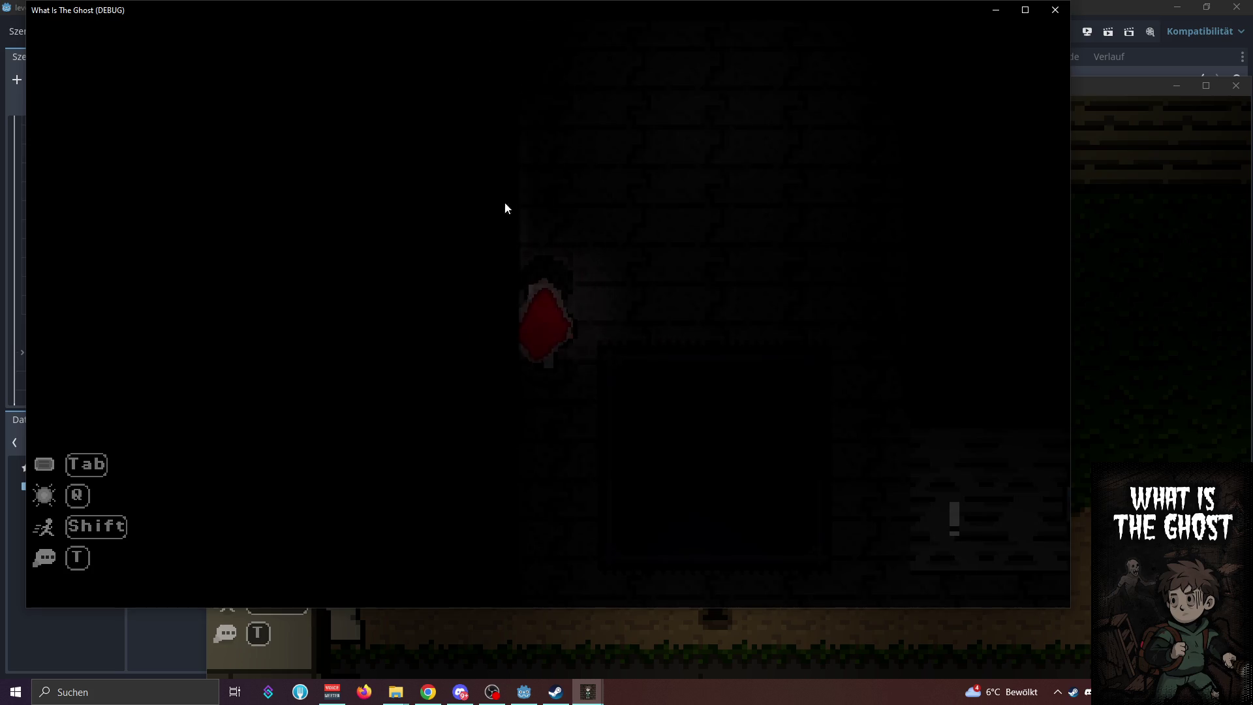
# In the other game window, place a light orb and walk through the dark room
pyautogui.click(184, 251)
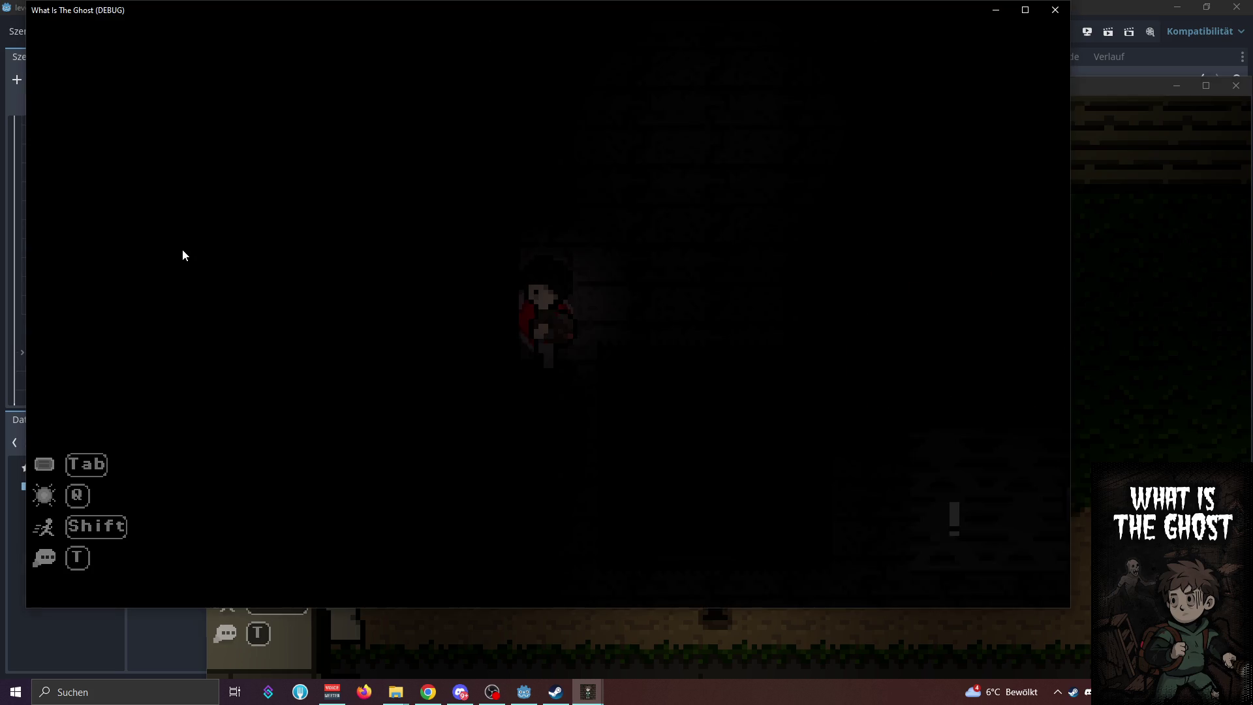
pyautogui.press('q')
pyautogui.press('d')
pyautogui.press('s')
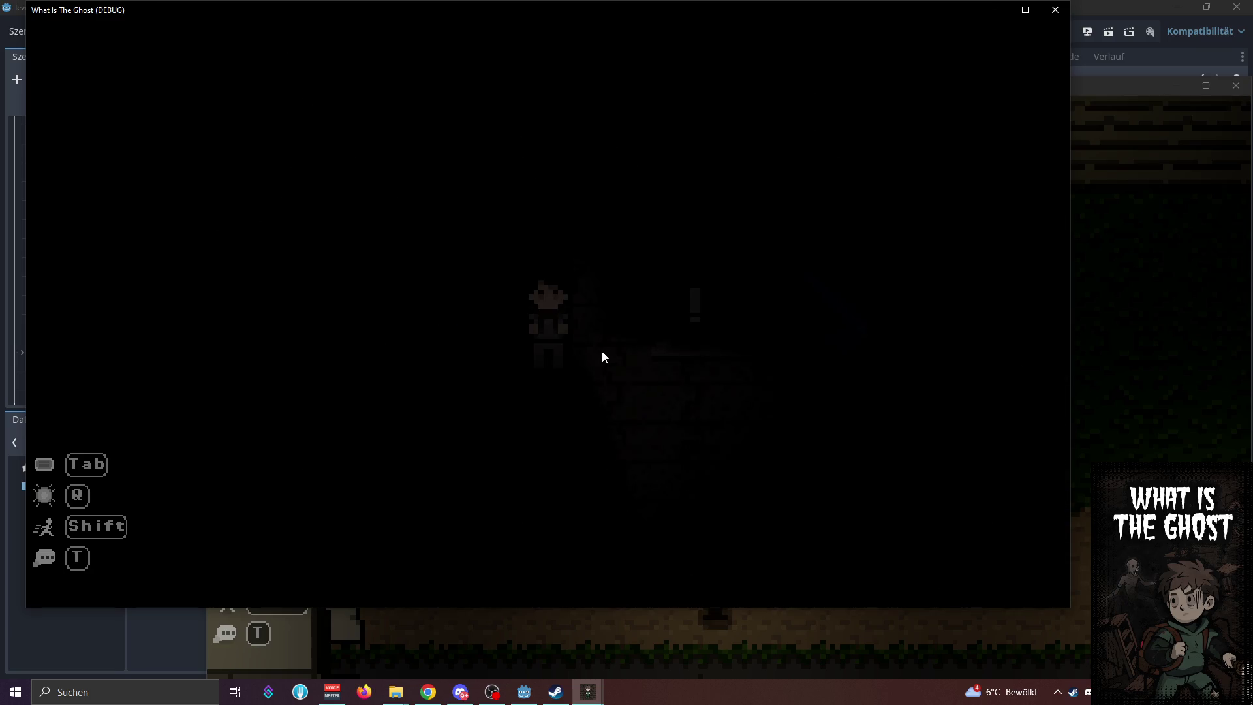
pyautogui.press('s')
pyautogui.press('d')
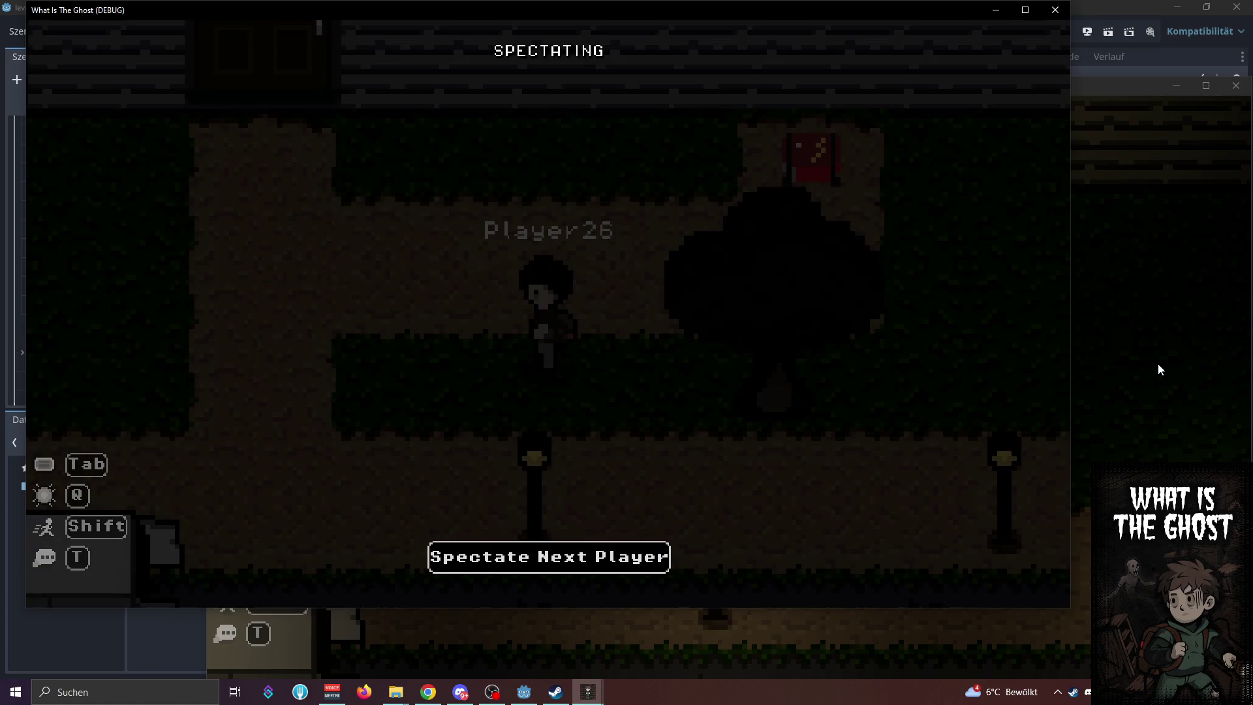
pyautogui.click(1159, 369)
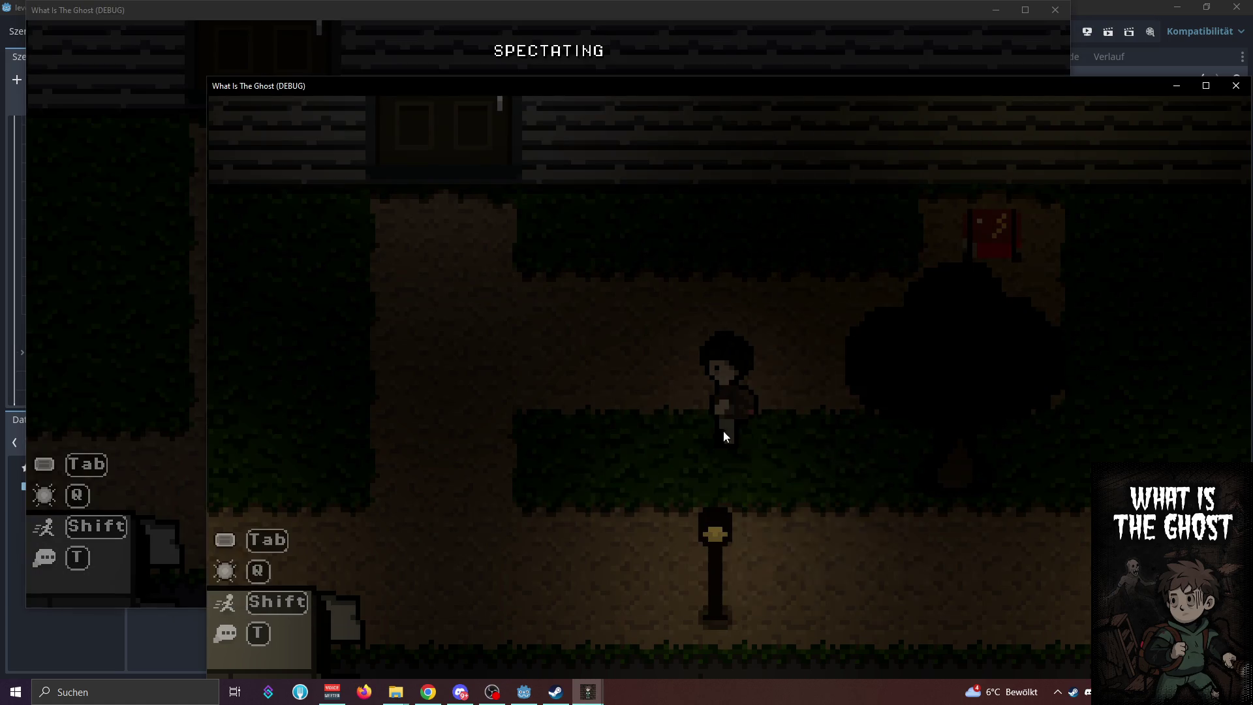
# Walk the second player up to the door and enter the house
pyautogui.press('w')
pyautogui.press('a')
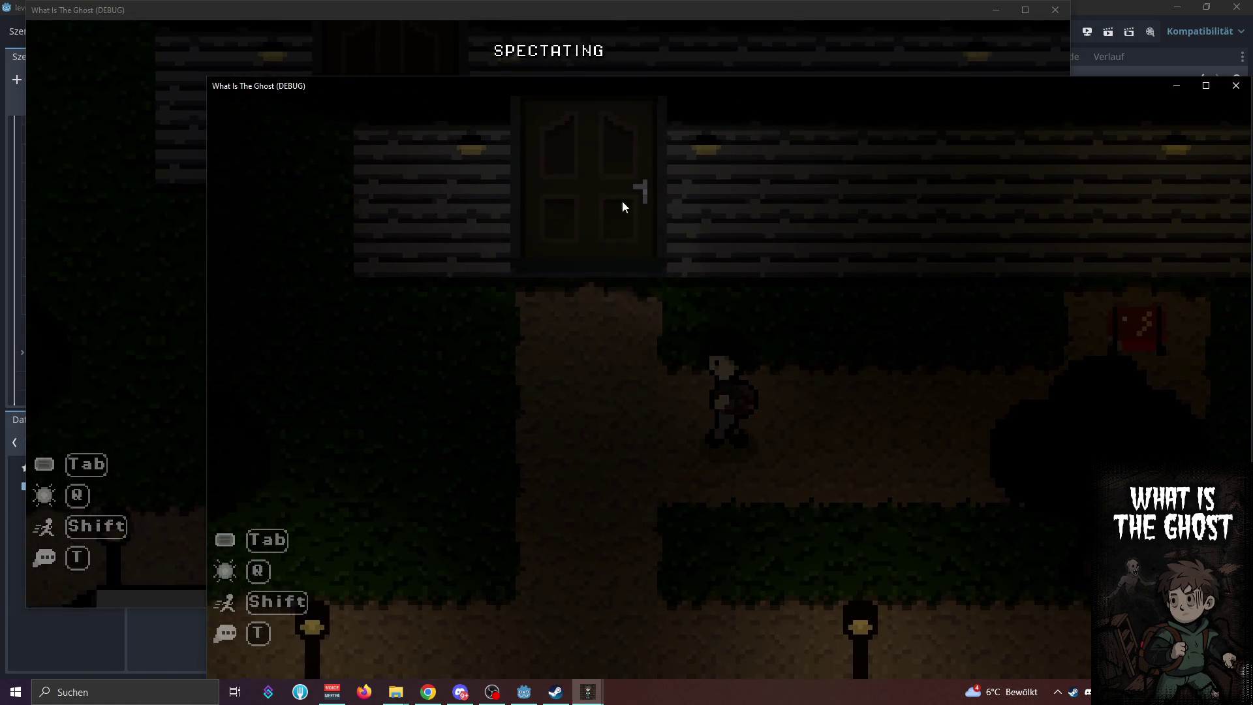
pyautogui.moveTo(735, 88); pyautogui.dragTo(730, 52)
pyautogui.press('w')
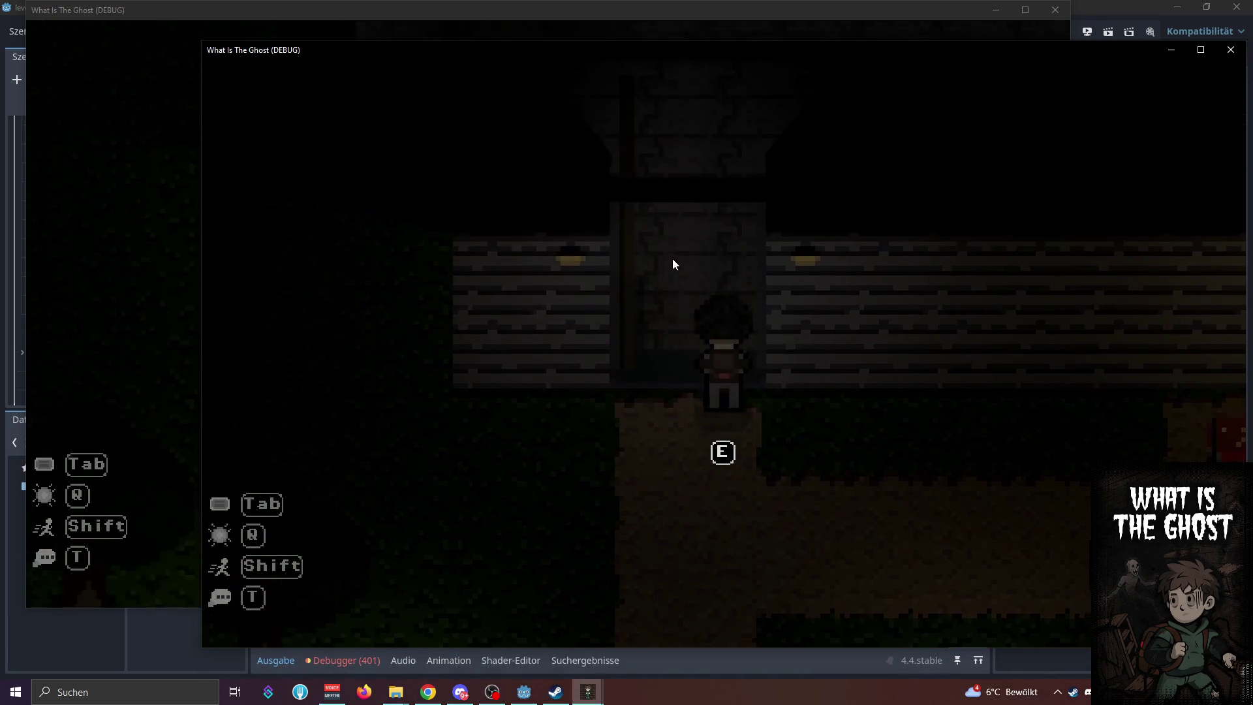
pyautogui.press('e')
pyautogui.click(184, 283)
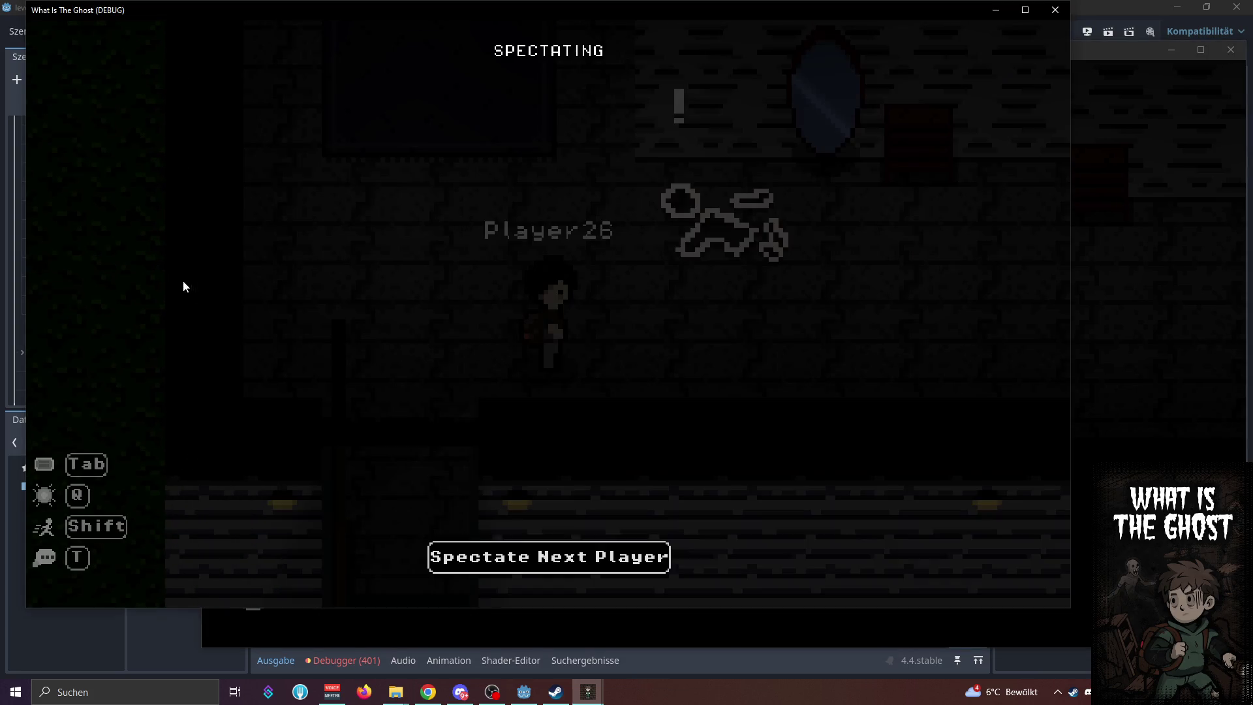
pyautogui.click(1113, 364)
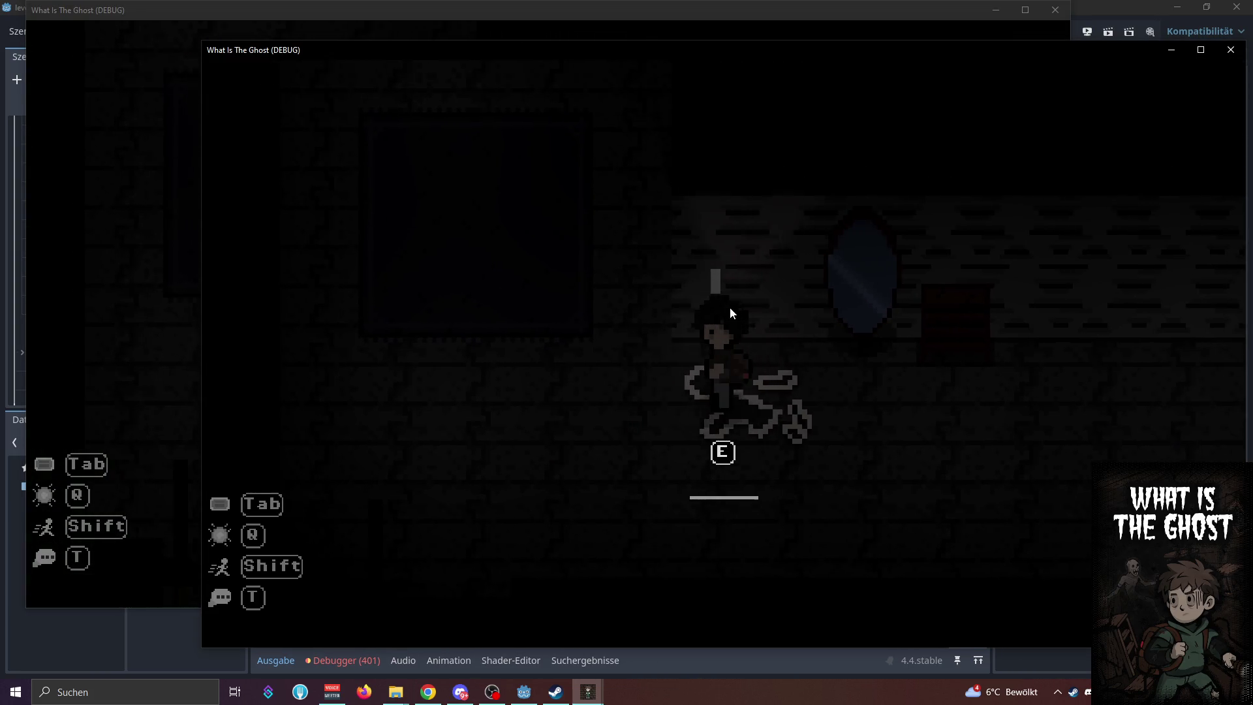
# Walk through the red-lit room and along the hallway, then climb up and down the pole
pyautogui.press('w')
pyautogui.press('a')
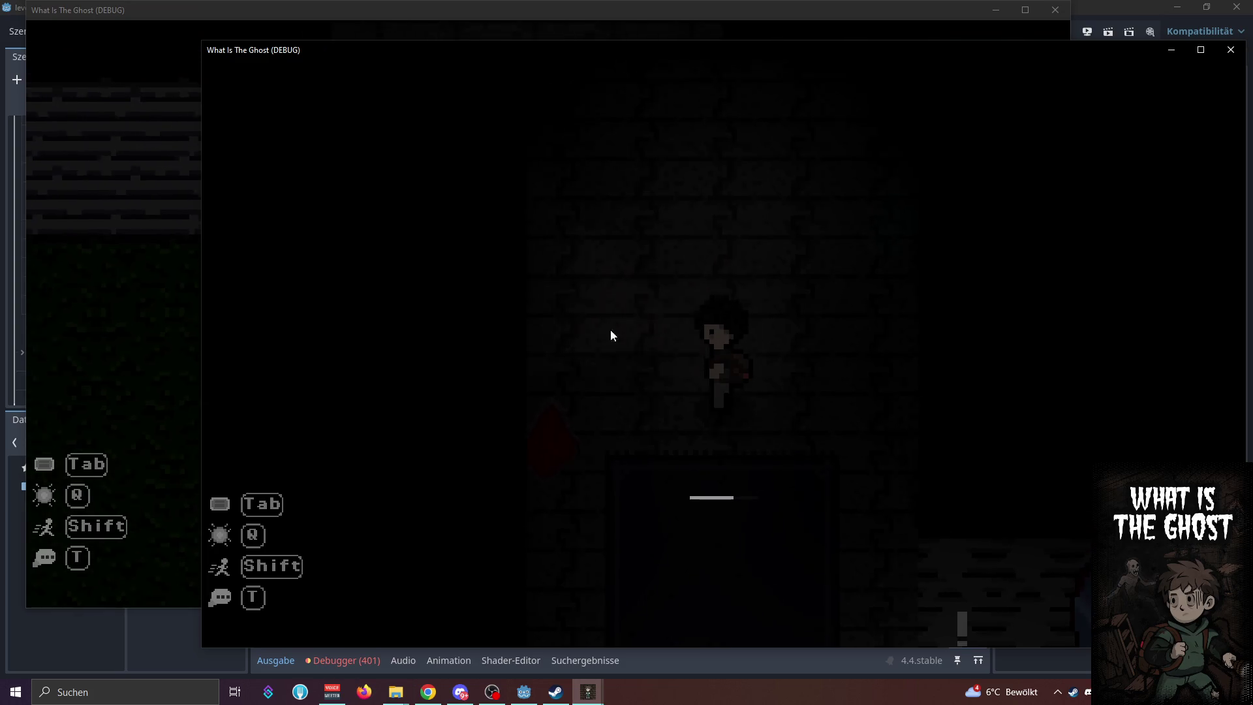
pyautogui.press('w')
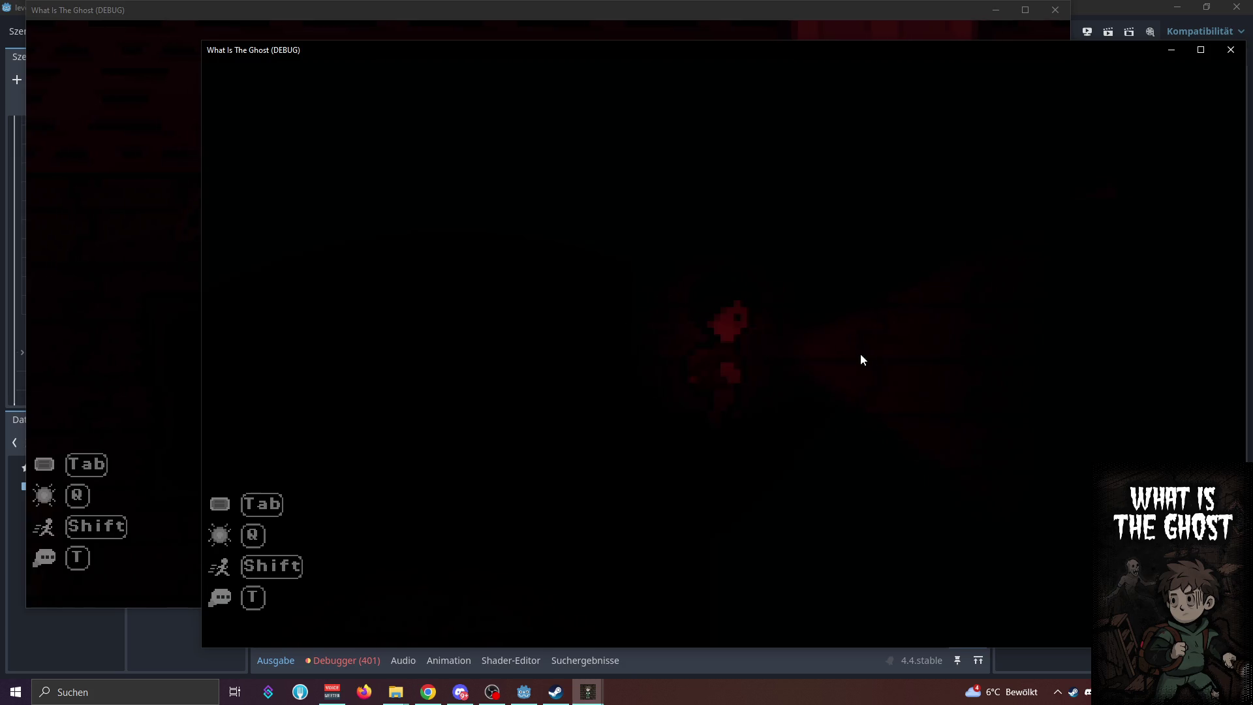
pyautogui.press('a')
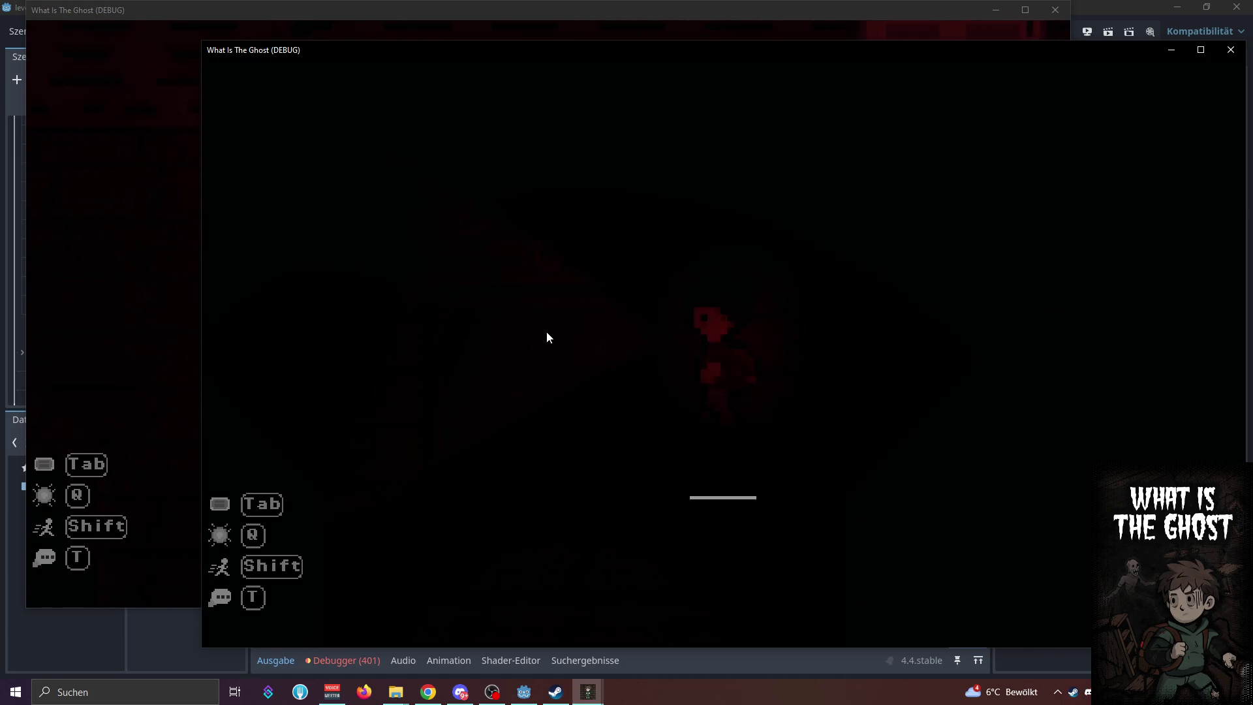
pyautogui.press('a')
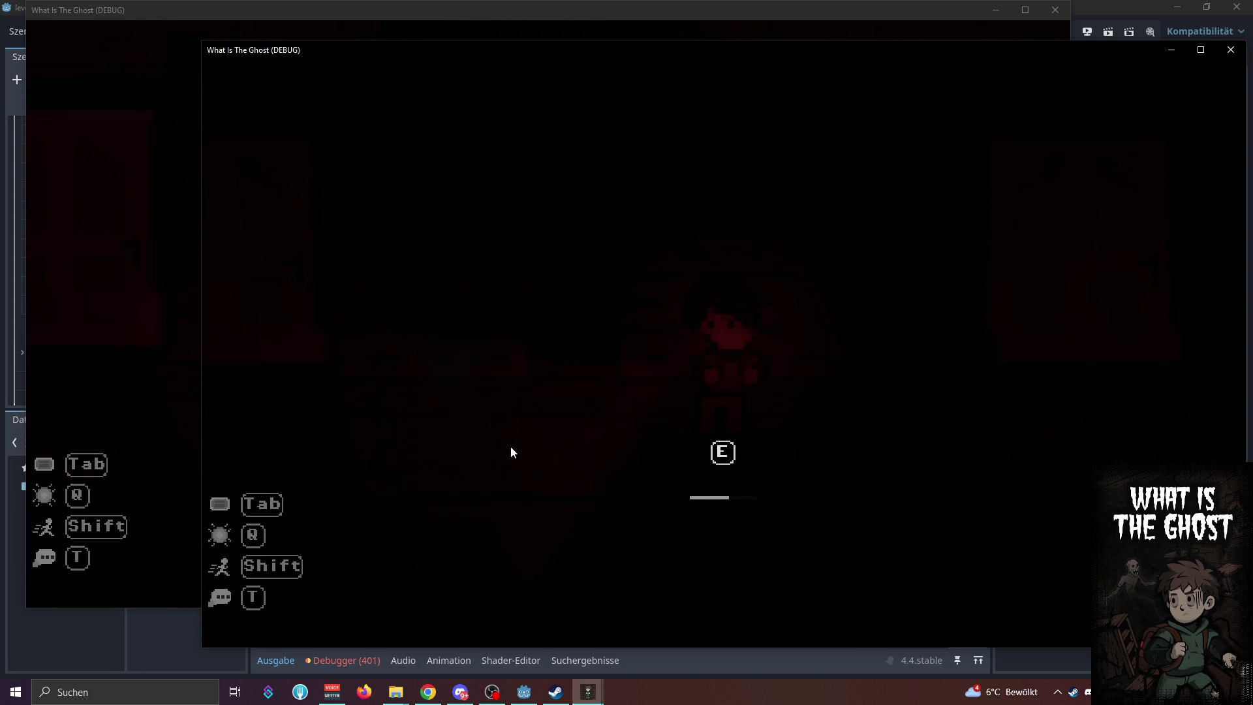
pyautogui.press('a')
pyautogui.press('d')
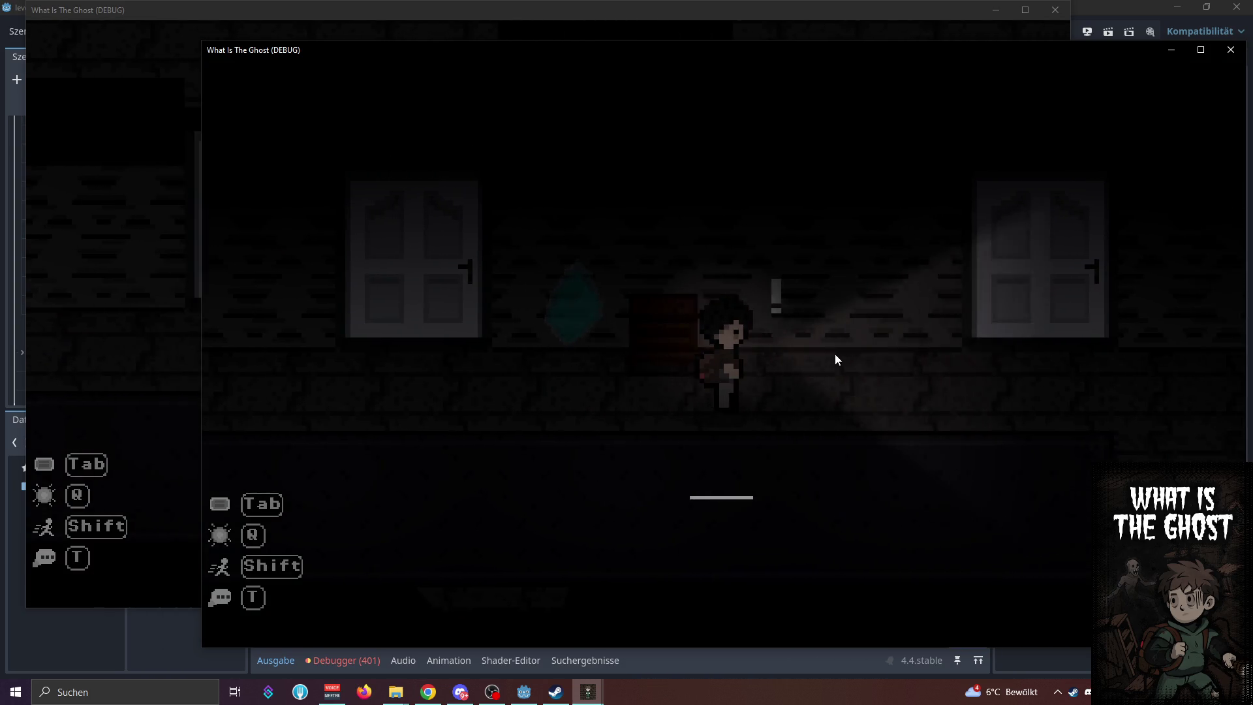
pyautogui.press('d')
pyautogui.press('w')
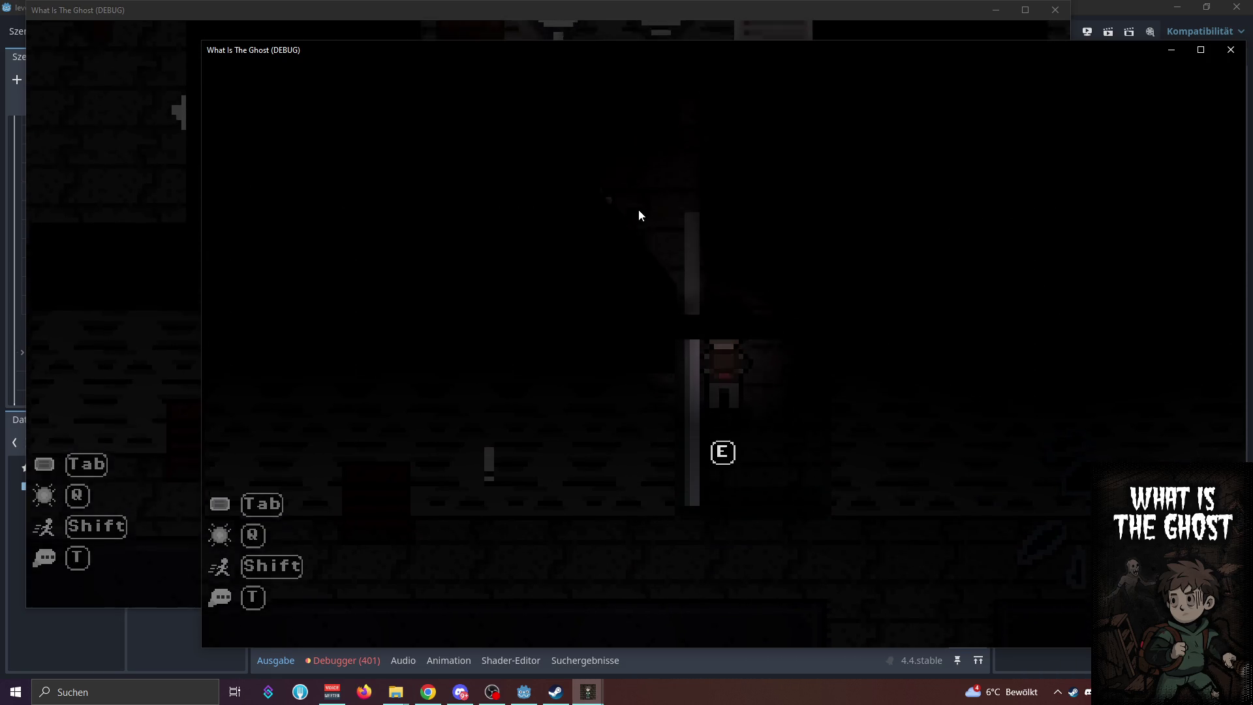
pyautogui.press('s')
pyautogui.press('d')
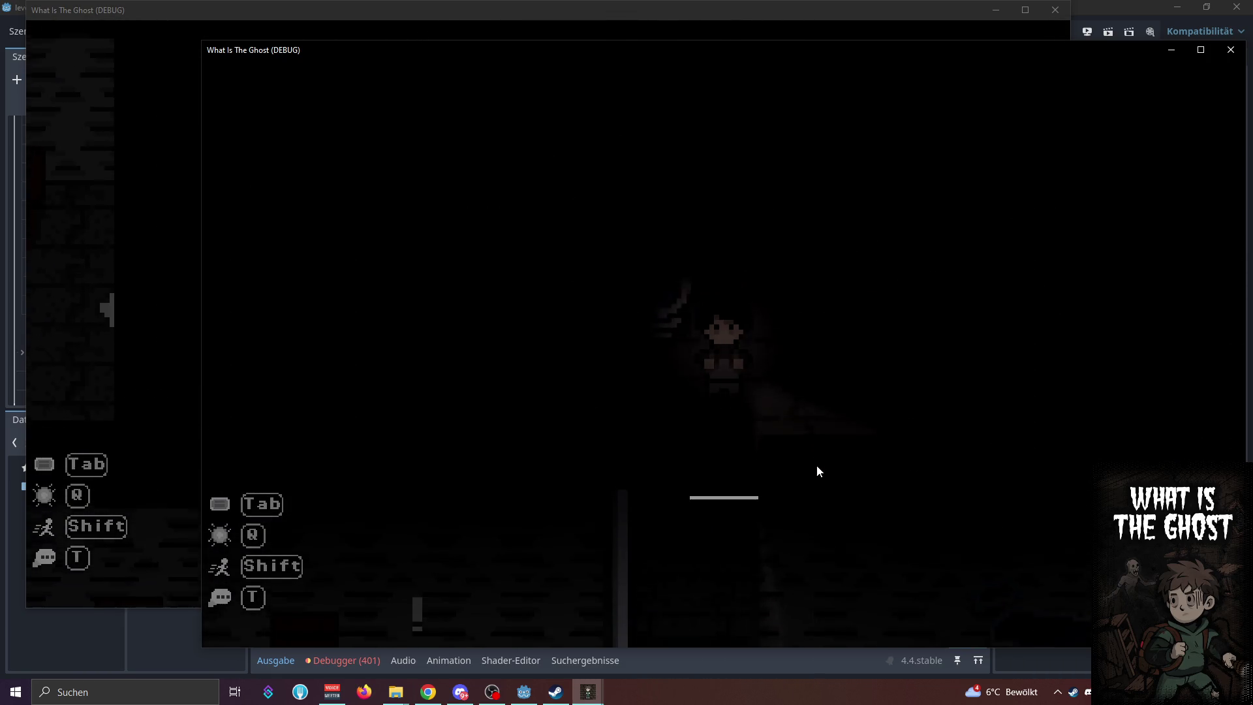
# Sprint to the door, cancel the extraction menu, and wander the dark rooms until the debugger breaks
pyautogui.hotkey('shift', 'd')
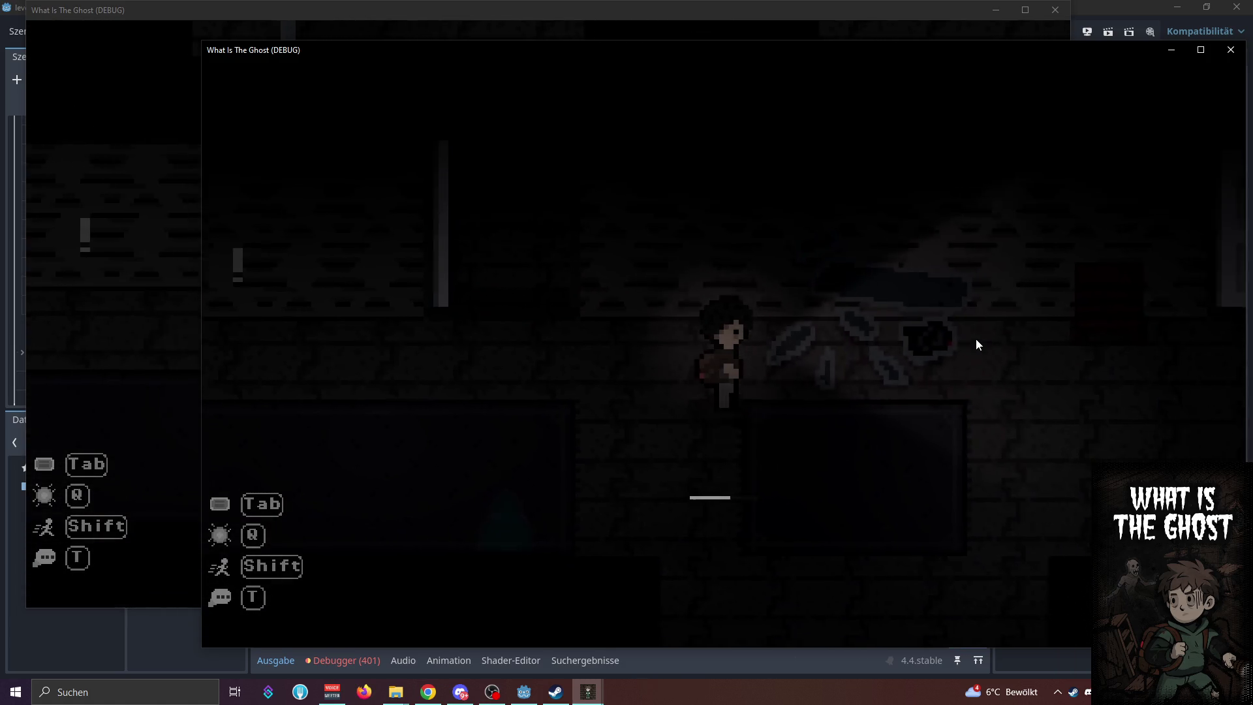
pyautogui.hotkey('shift', 'd')
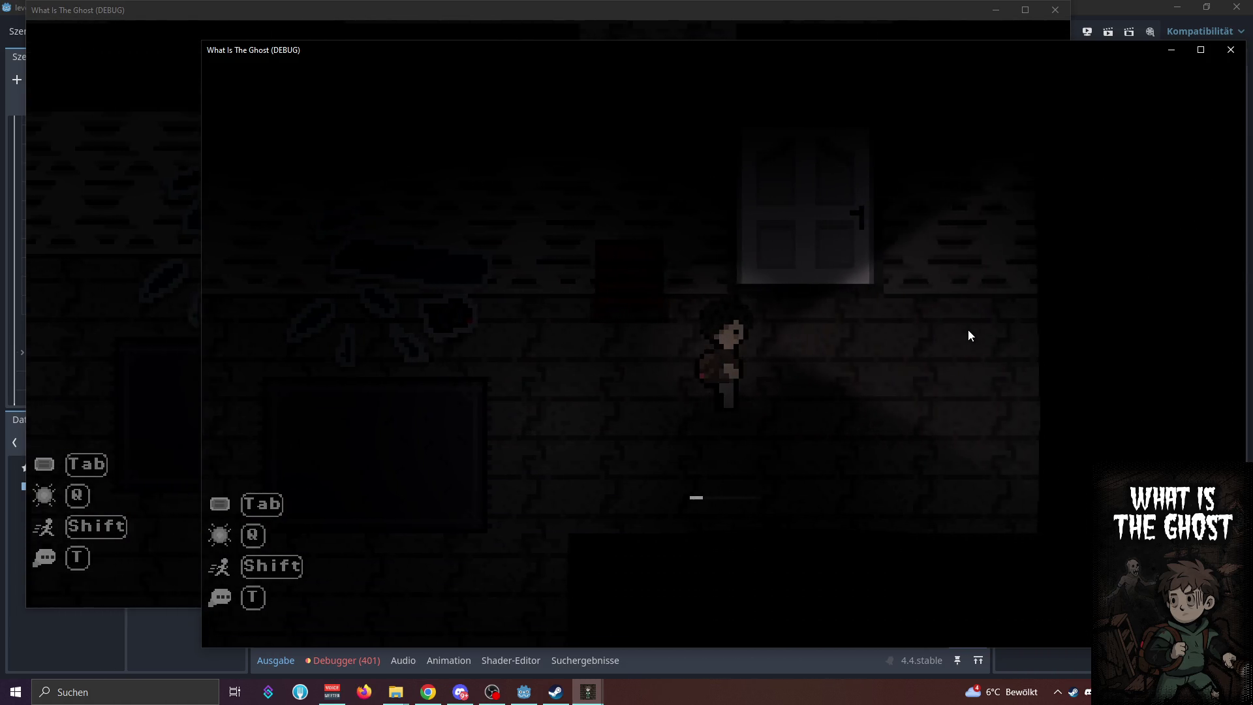
pyautogui.press('e')
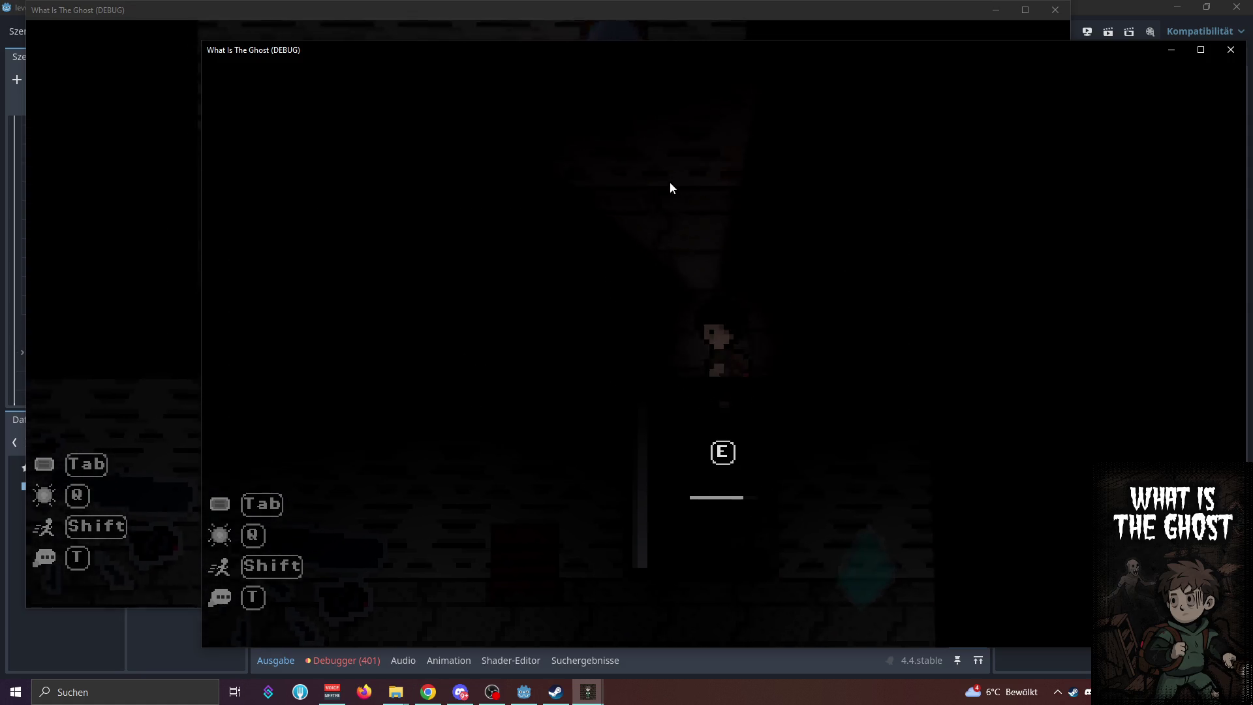
pyautogui.press('e')
pyautogui.press('Escape')
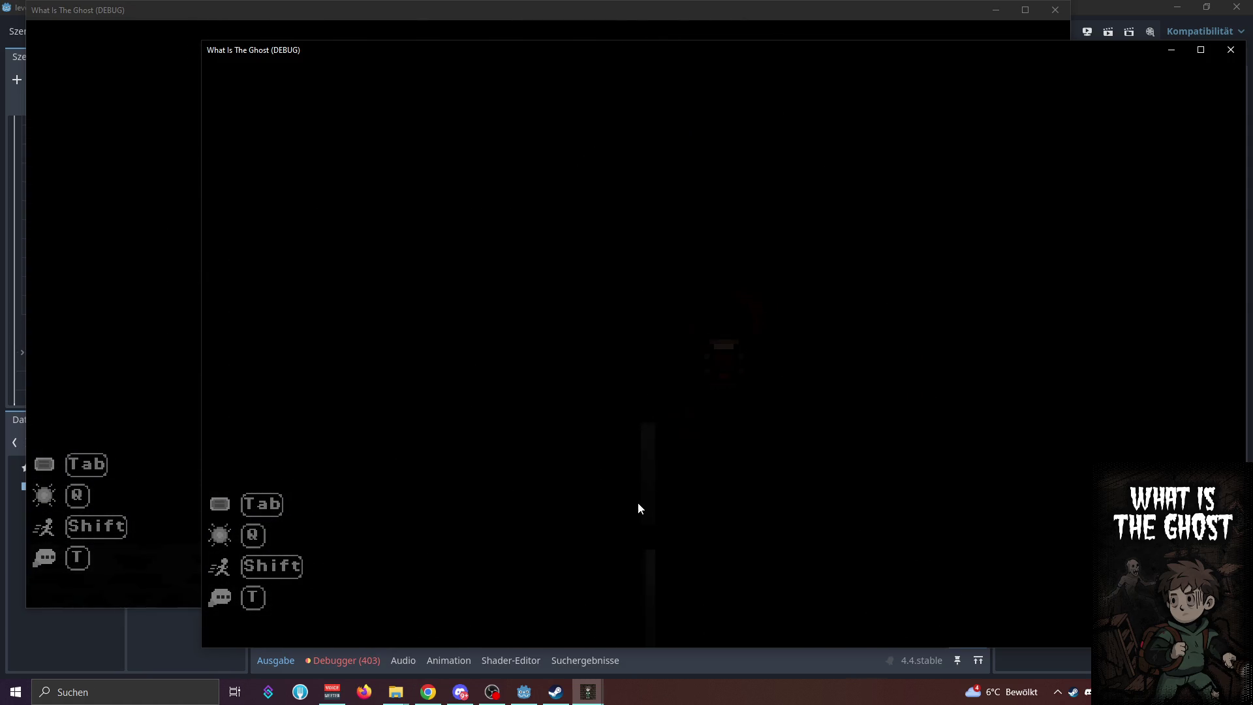
pyautogui.press('a')
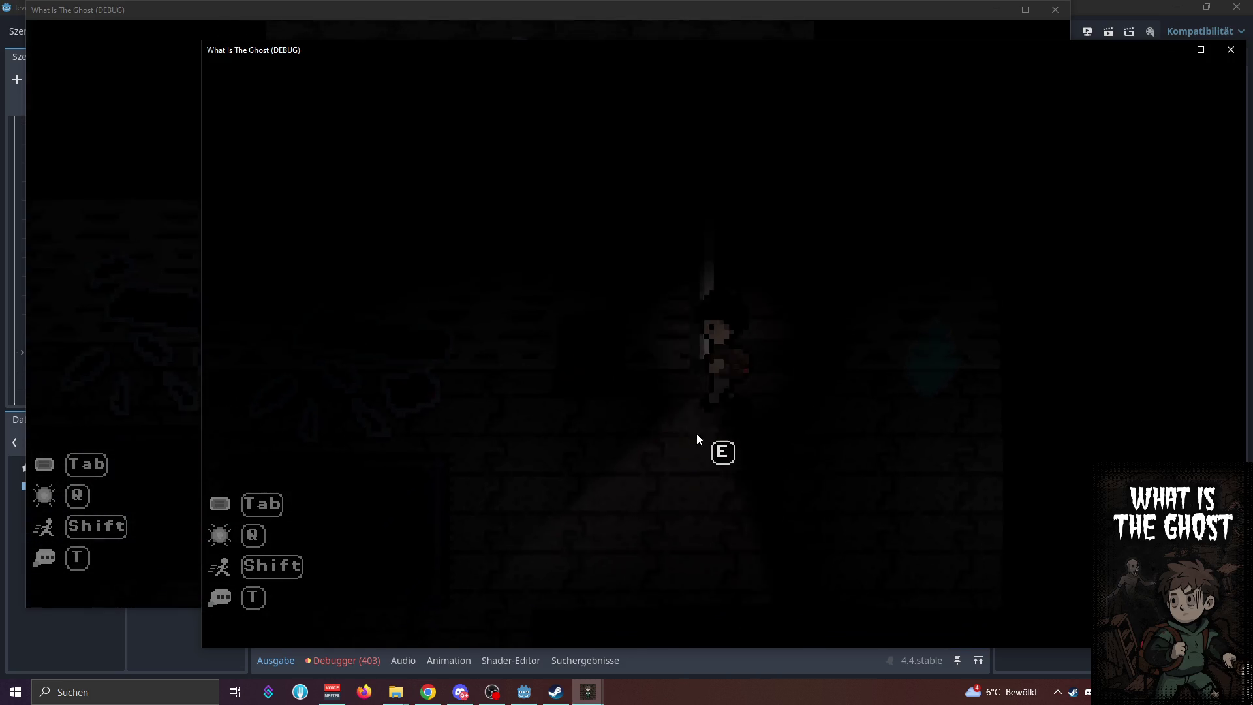
pyautogui.press('e')
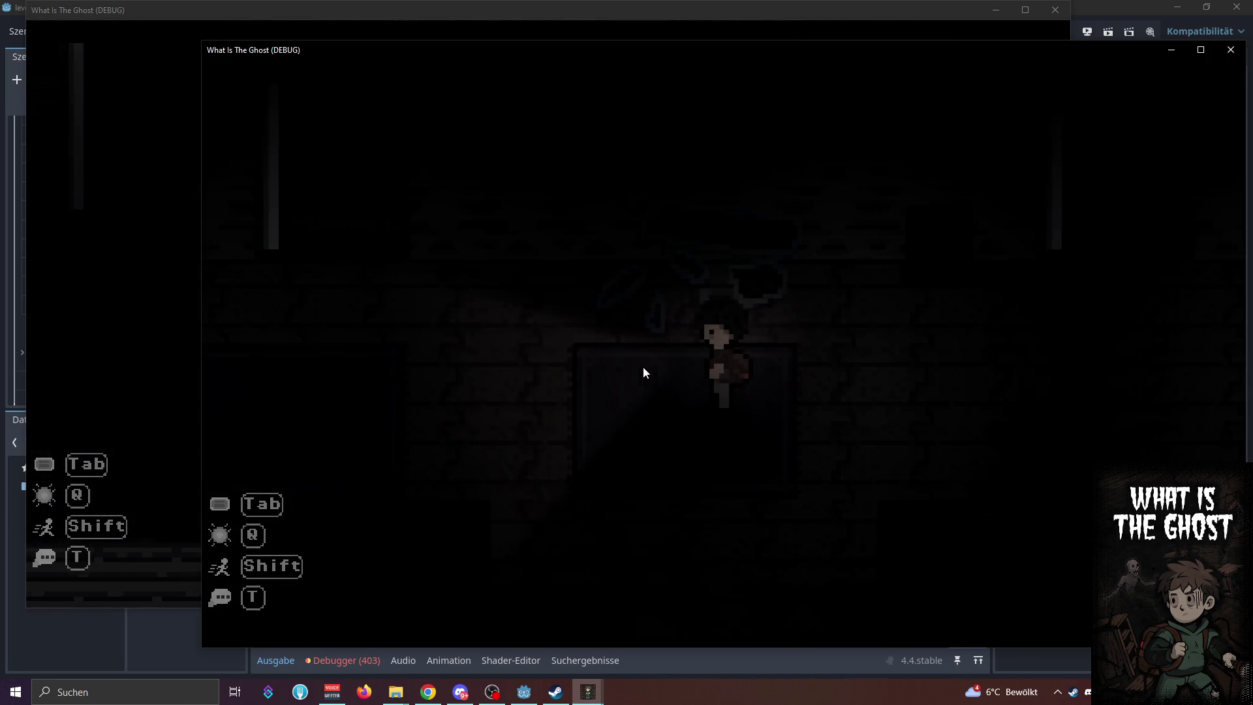
pyautogui.press('e')
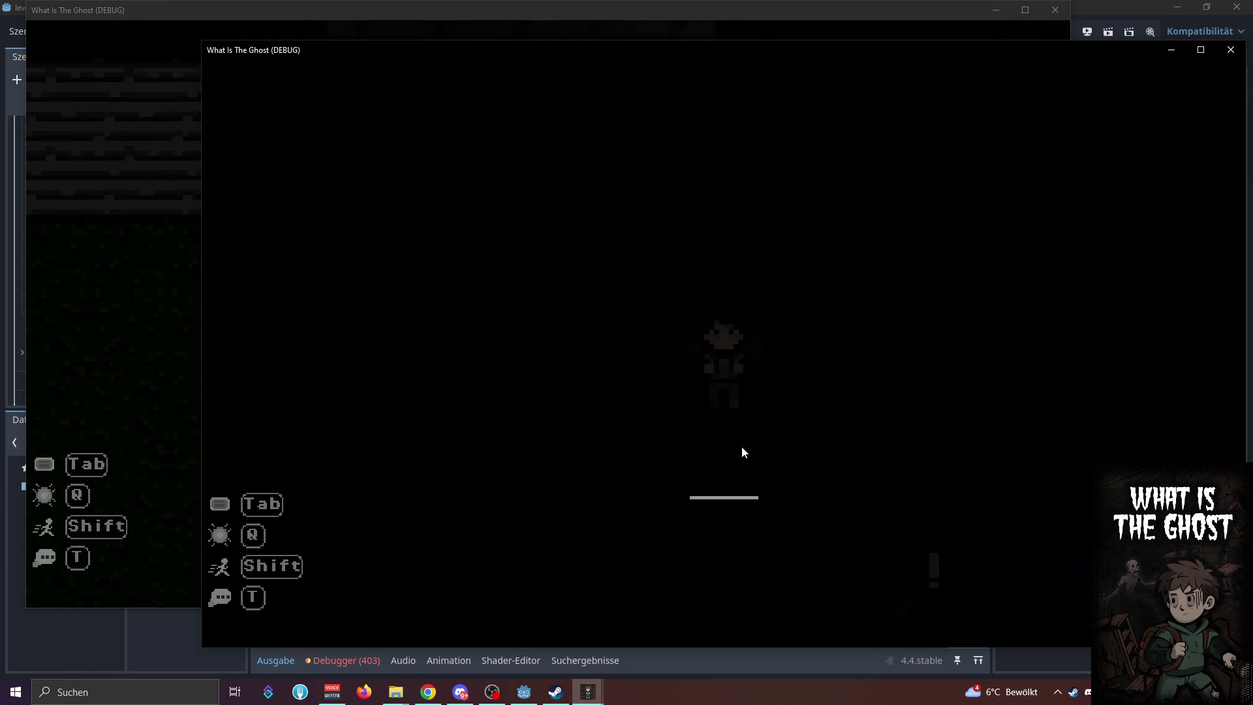
pyautogui.press('s')
pyautogui.press('d')
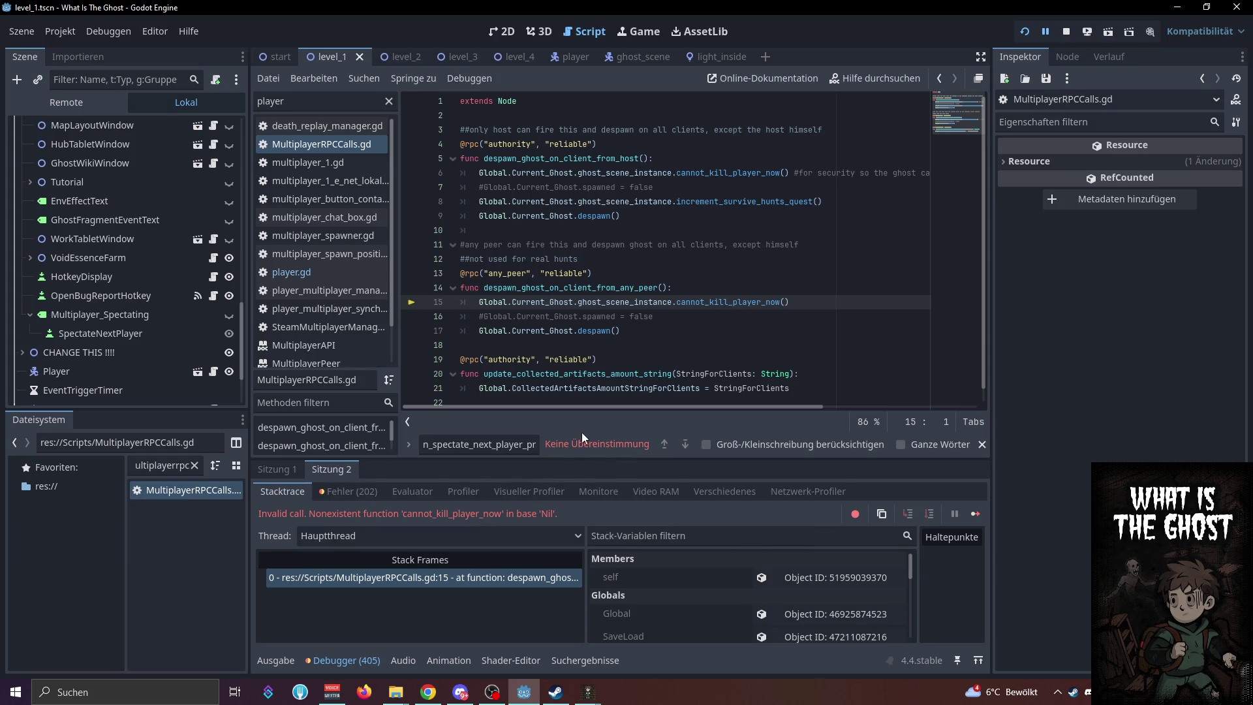
# Bring both debug game windows forward to watch the death screen, then return to the Godot editor
pyautogui.click(587, 692)
pyautogui.click(606, 668)
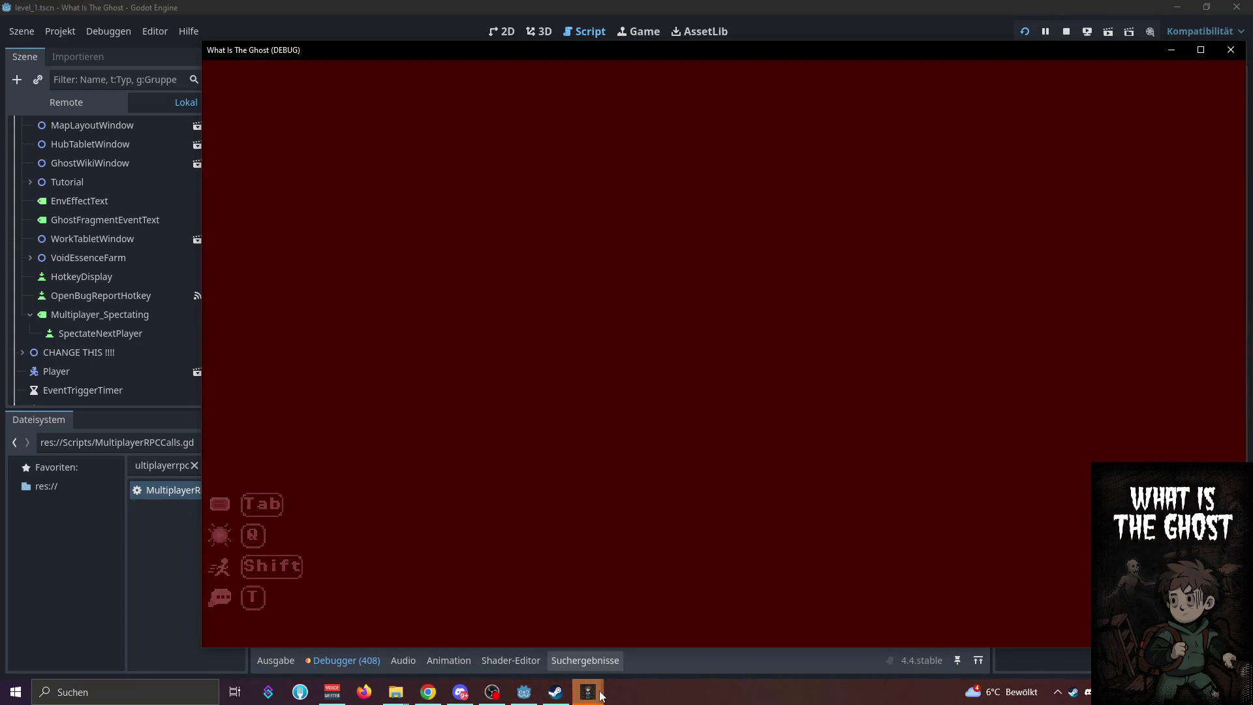
pyautogui.click(646, 645)
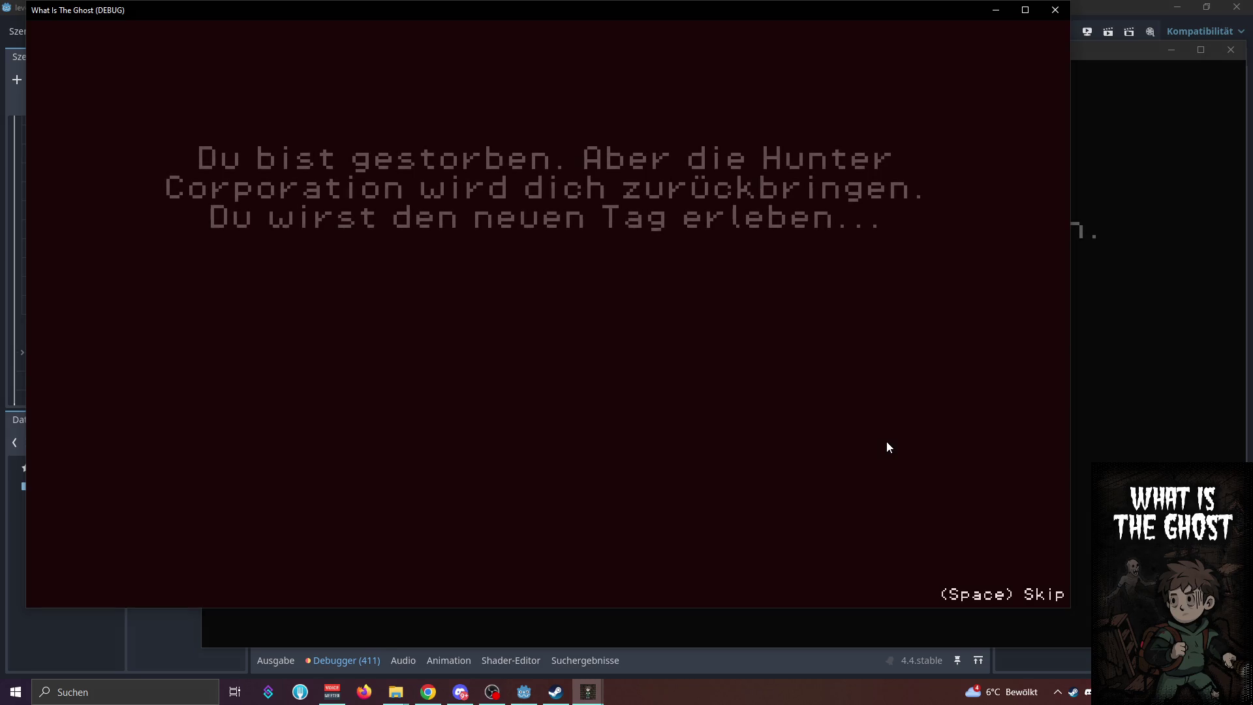
pyautogui.click(658, 669)
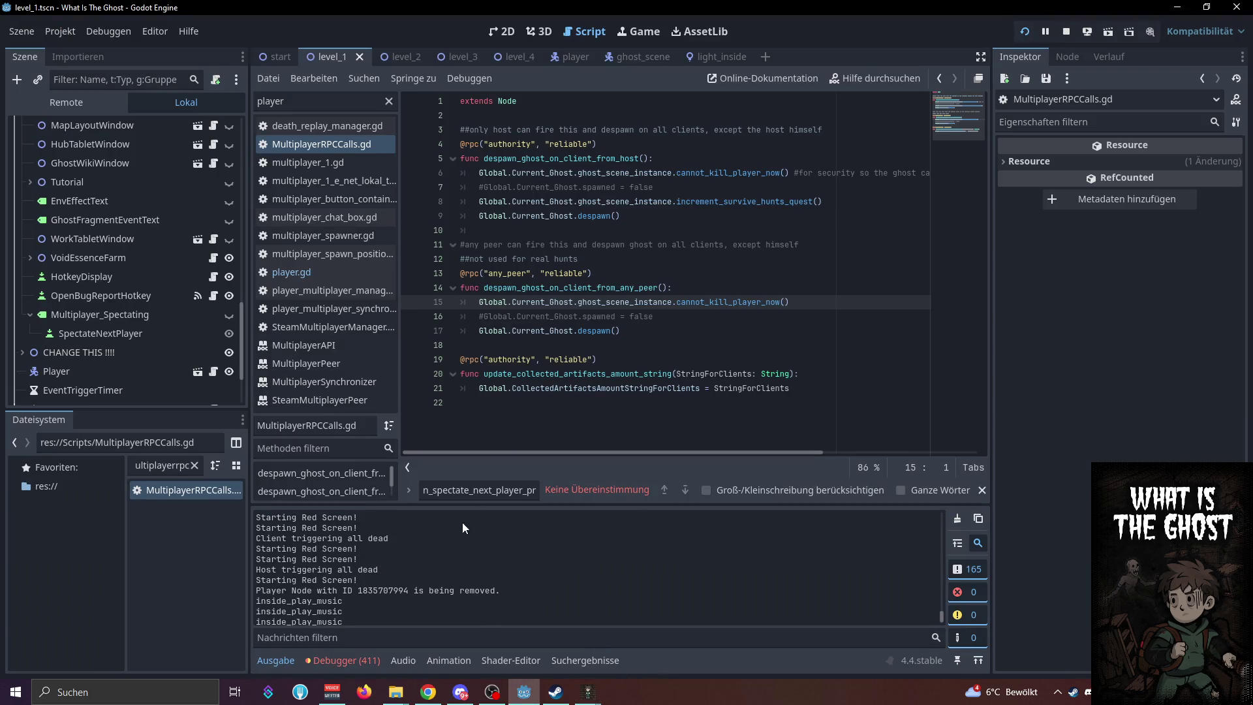
# In player.gd, declare client_killed_all_players below the host_killed_all_players declaration
pyautogui.click(335, 274)
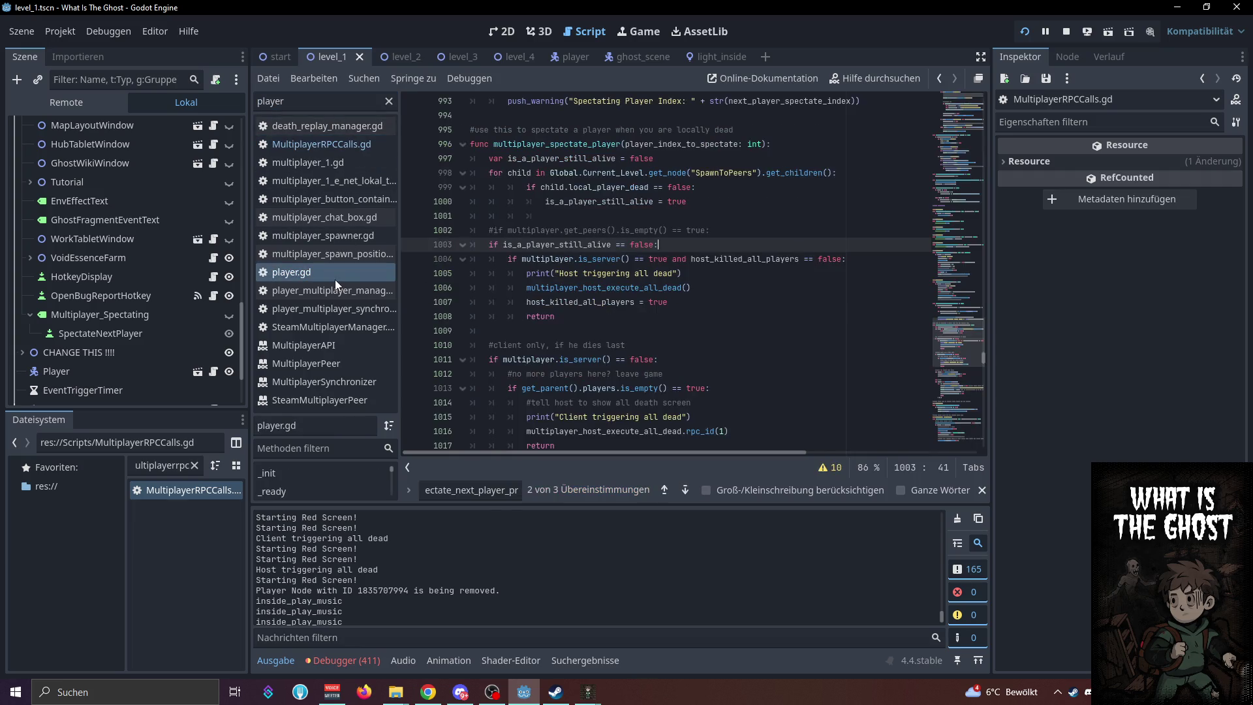
pyautogui.click(583, 303)
pyautogui.keyDown('ctrl'); pyautogui.click(585, 304); pyautogui.keyUp('ctrl')
pyautogui.click(667, 274)
pyautogui.press('Return')
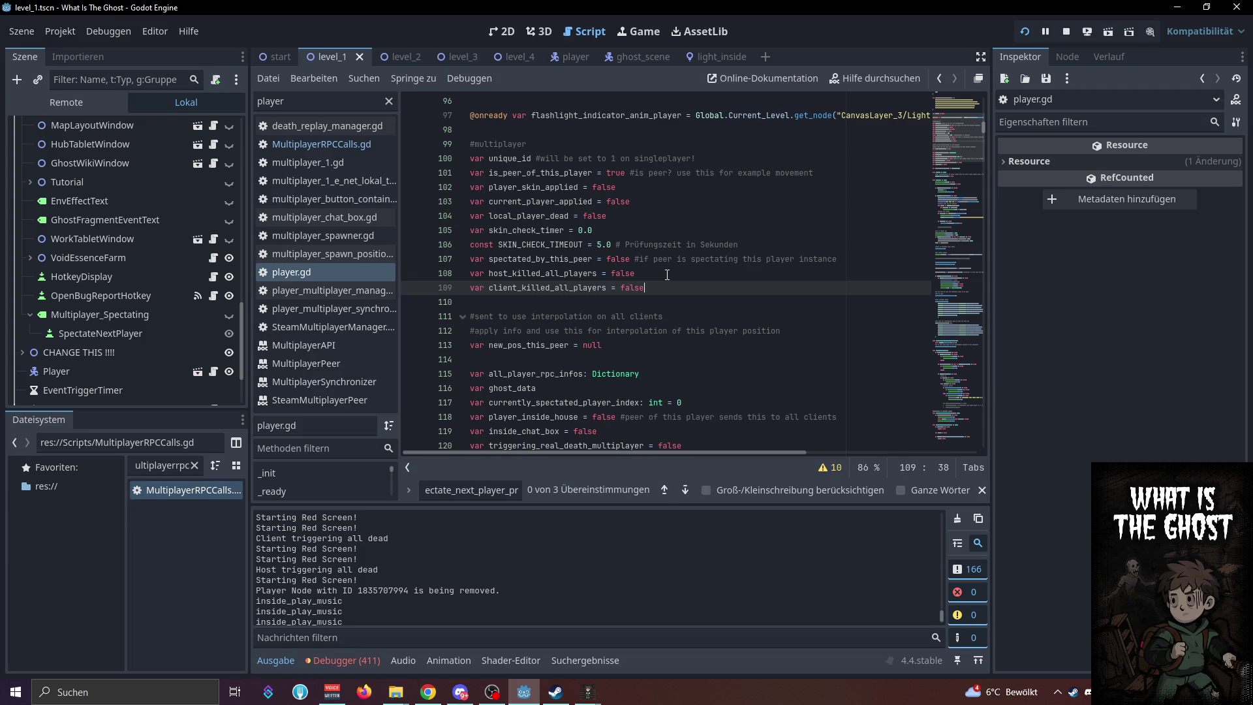
pyautogui.doubleClick(593, 287)
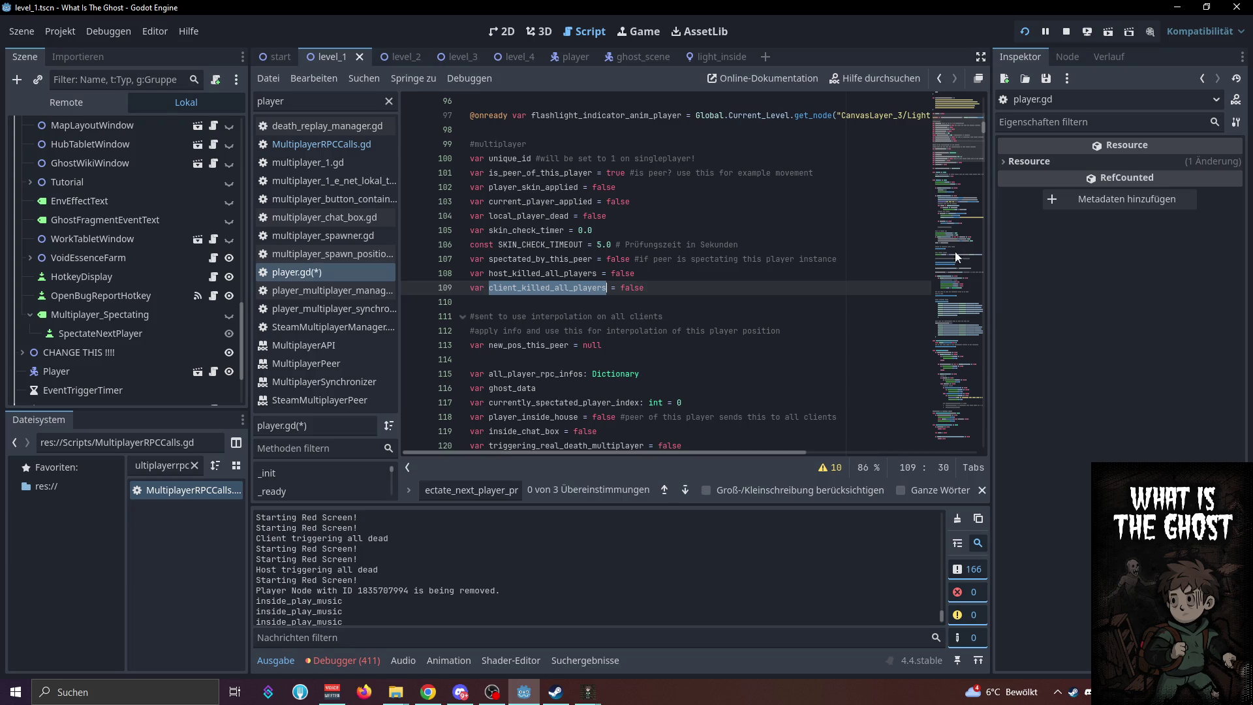
pyautogui.press('Return')
pyautogui.press('Return')
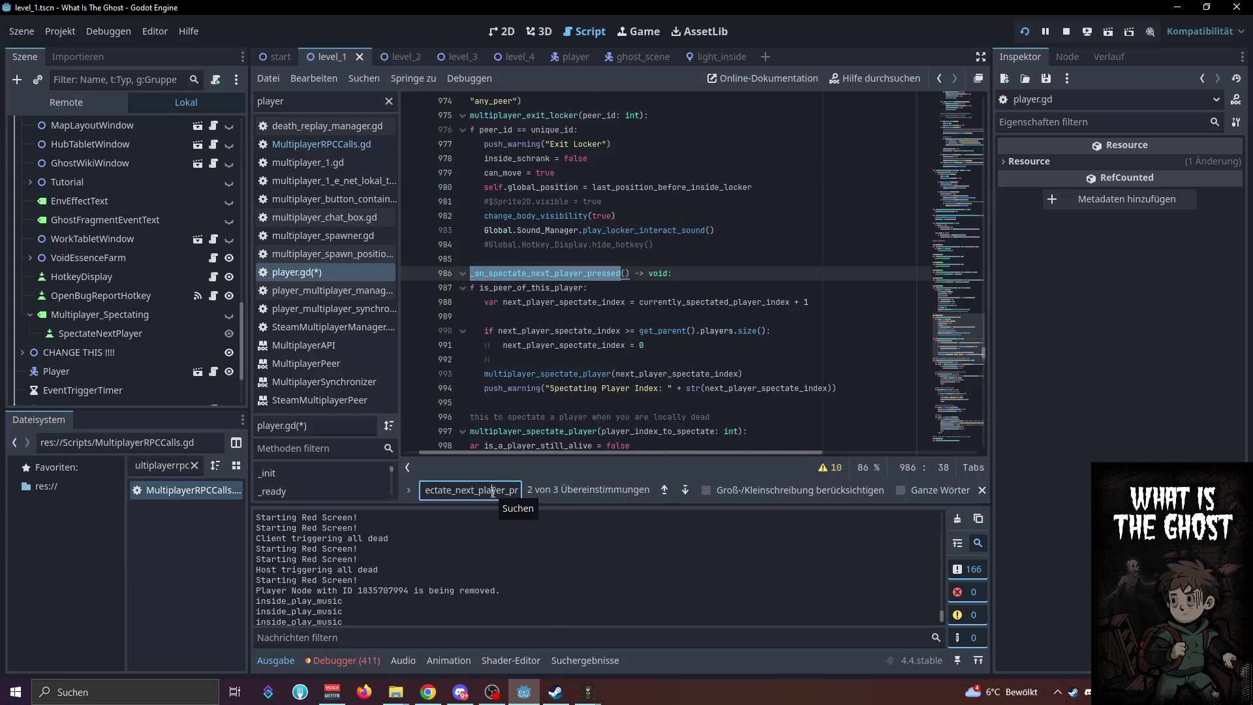
# Guard the client all-dead branch with client_killed_all_players, set it afterward, and save
pyautogui.click(531, 377)
pyautogui.keyDown('ctrl'); pyautogui.click(532, 377); pyautogui.keyUp('ctrl')
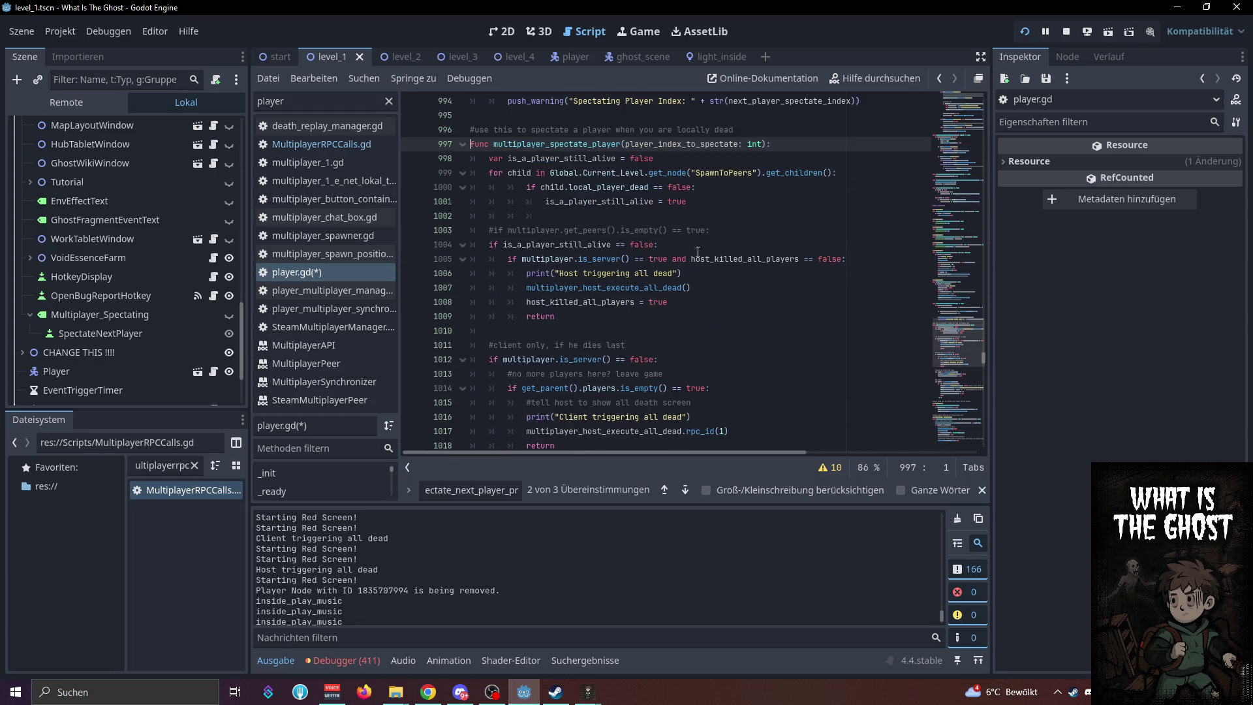
pyautogui.scroll(-3, 728, 311)
pyautogui.click(764, 392)
pyautogui.press('Return')
pyautogui.write('client_killed_all_players = true')
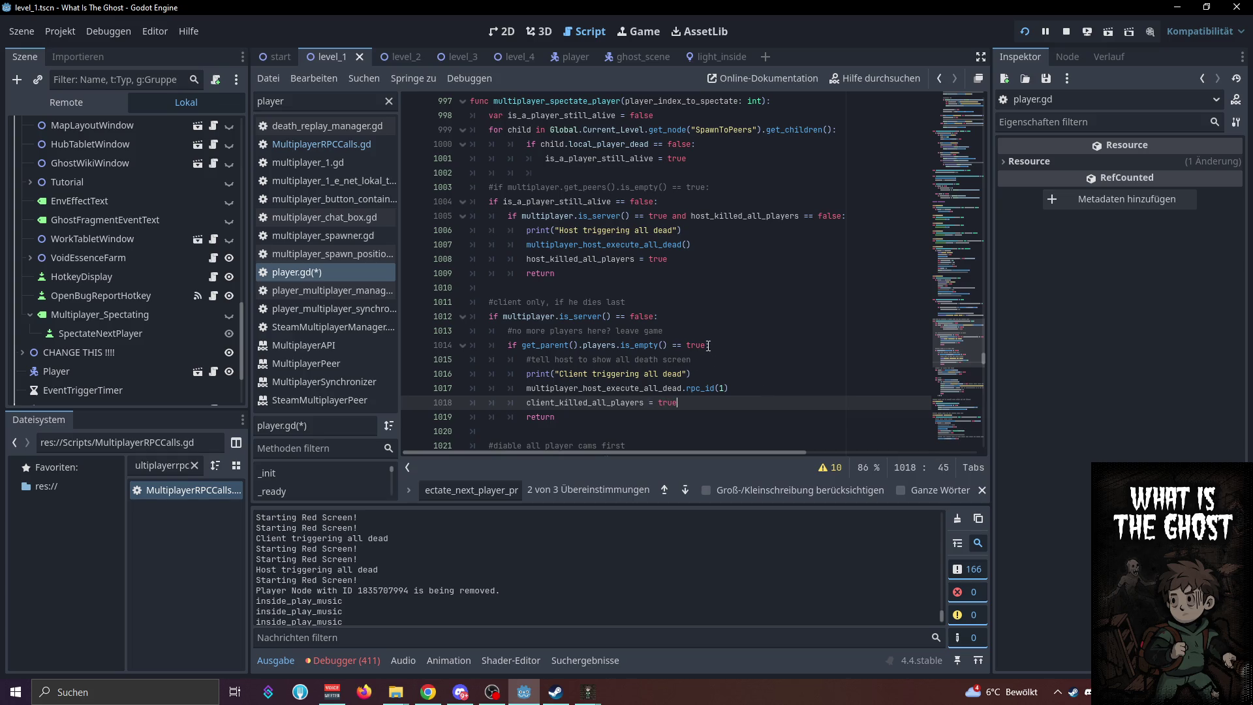
pyautogui.click(708, 346)
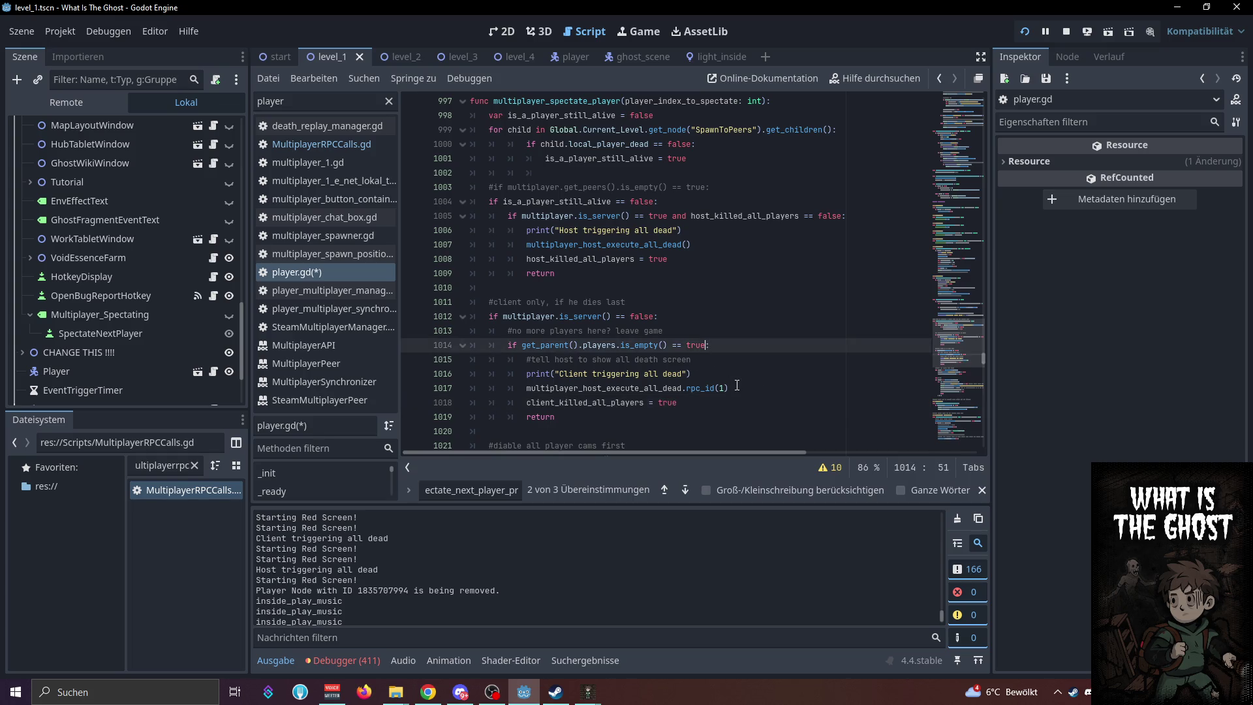
pyautogui.write(' and client_killed_all_players == false')
pyautogui.hotkey('ctrl', 's')
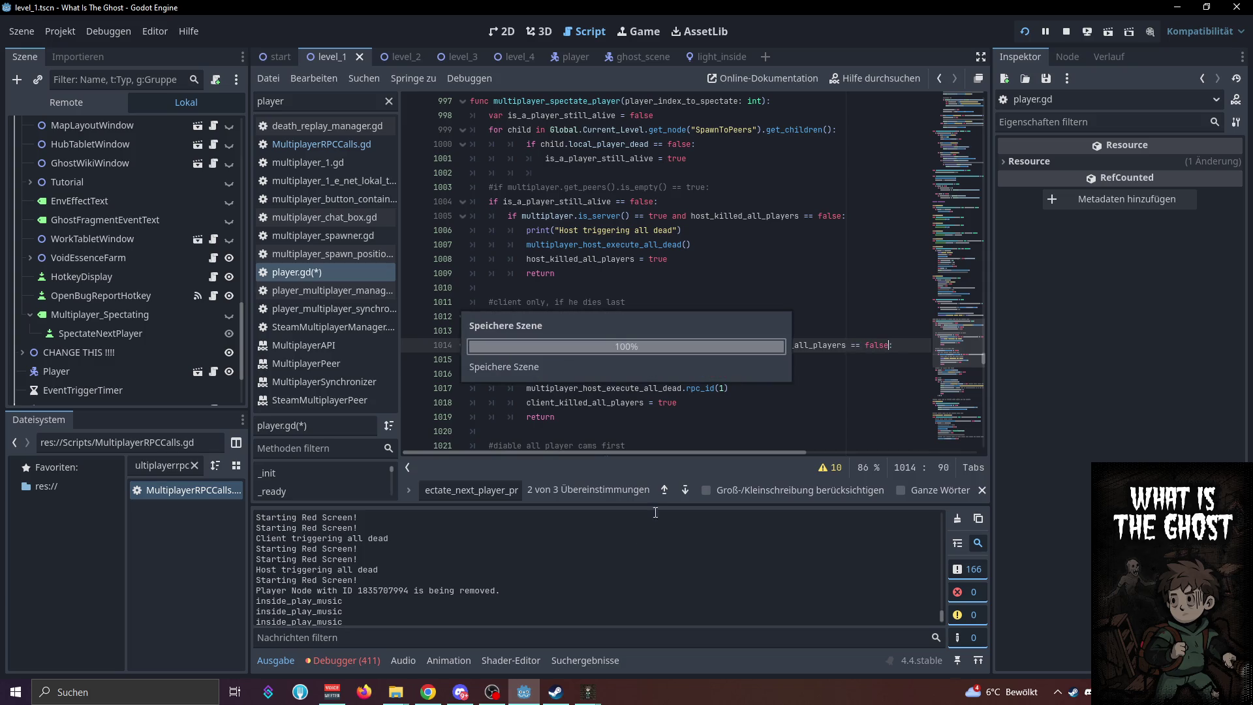
pyautogui.moveTo(587, 690)
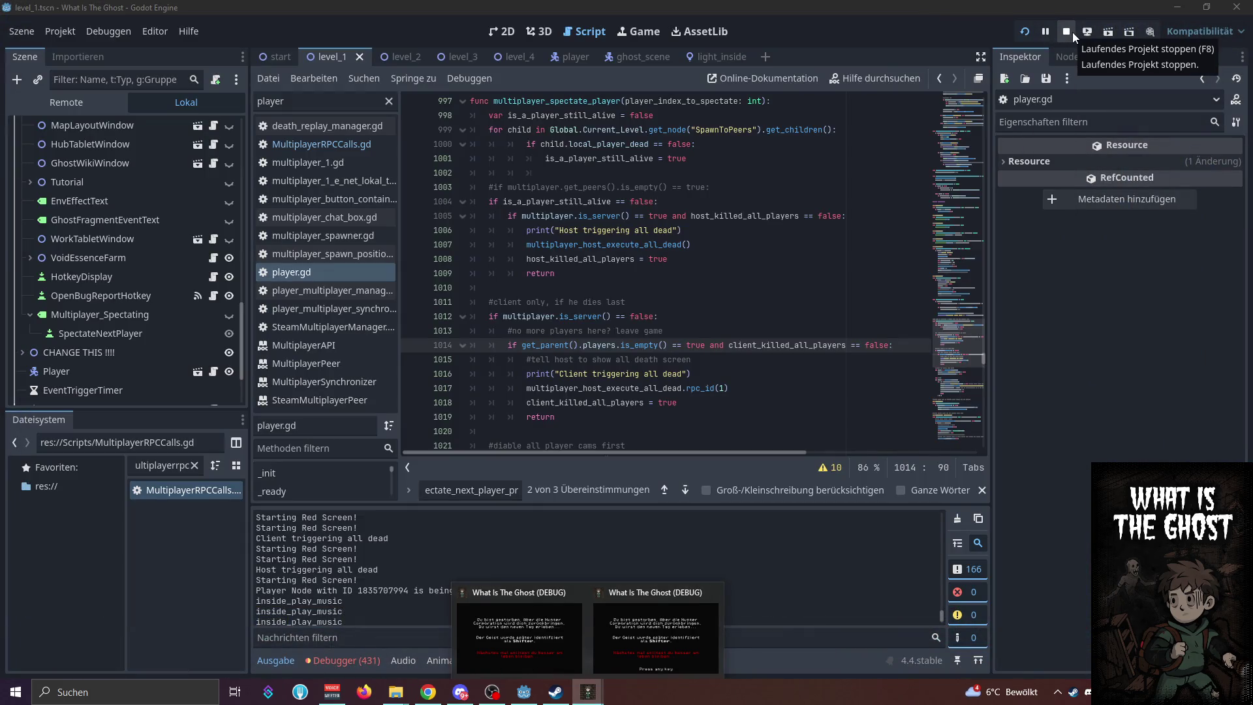
# Stop the game and review the first debug session's errors, including level.gd line 165
pyautogui.click(1071, 32)
pyautogui.click(355, 658)
pyautogui.click(276, 469)
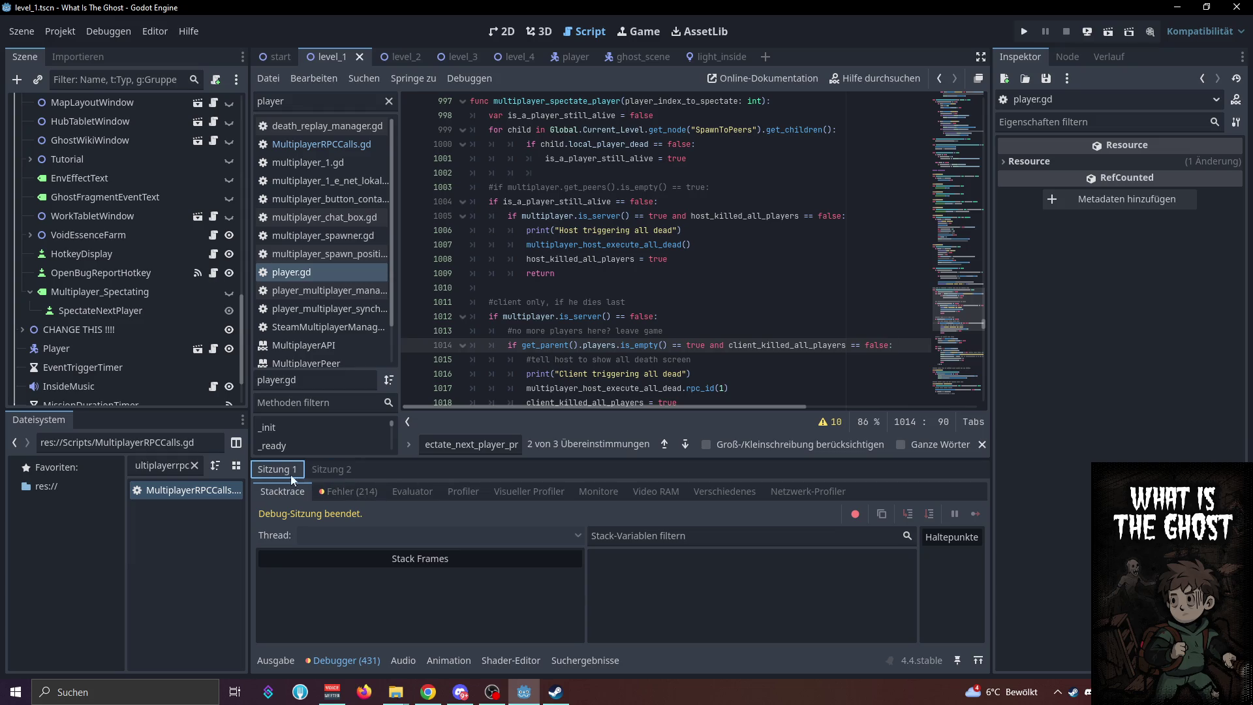
pyautogui.click(349, 490)
pyautogui.scroll(-5, 620, 576)
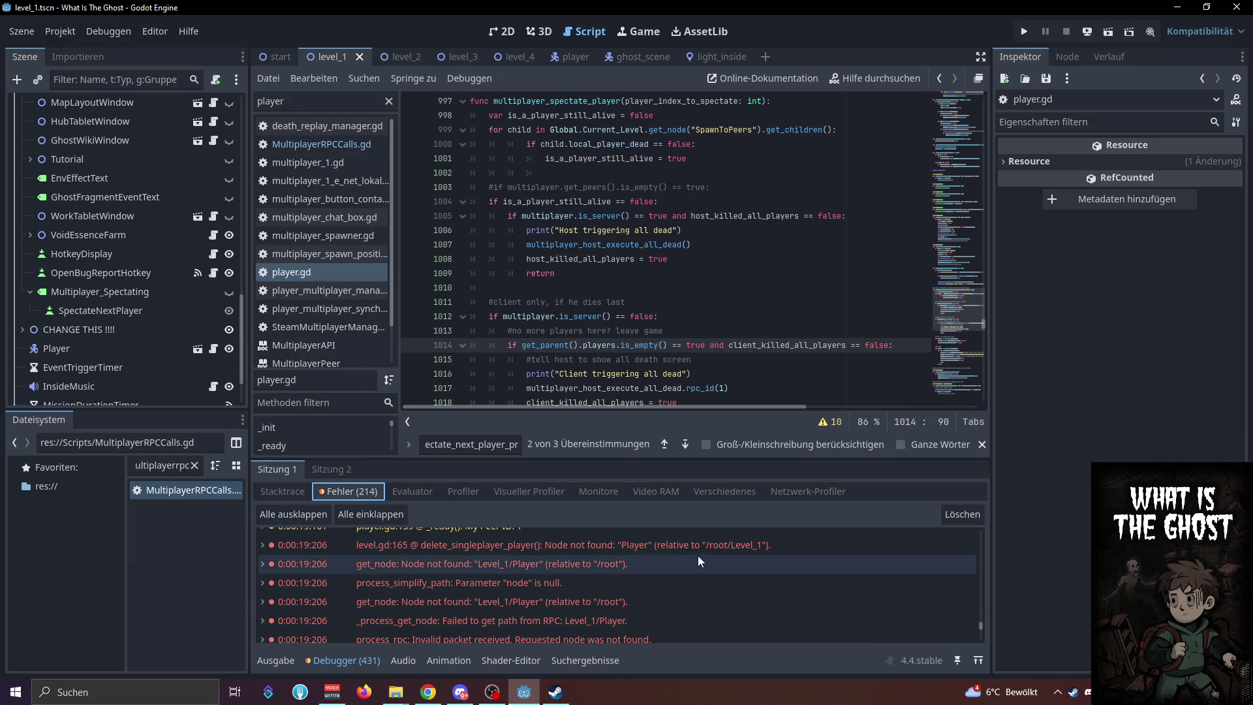
pyautogui.doubleClick(700, 556)
pyautogui.doubleClick(700, 553)
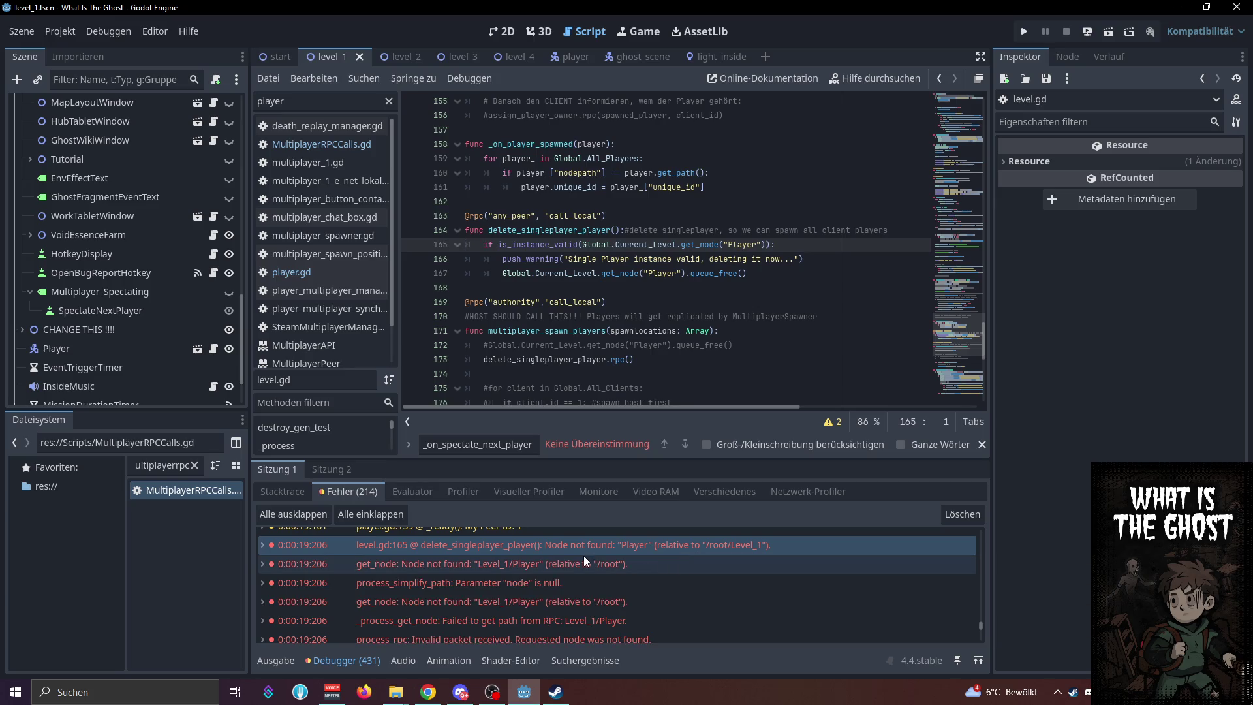
pyautogui.scroll(-5, 585, 558)
pyautogui.scroll(-5, 585, 551)
# Review the second session's error list and open MultiplayerRPCCalls.gd in the script editor
pyautogui.click(352, 471)
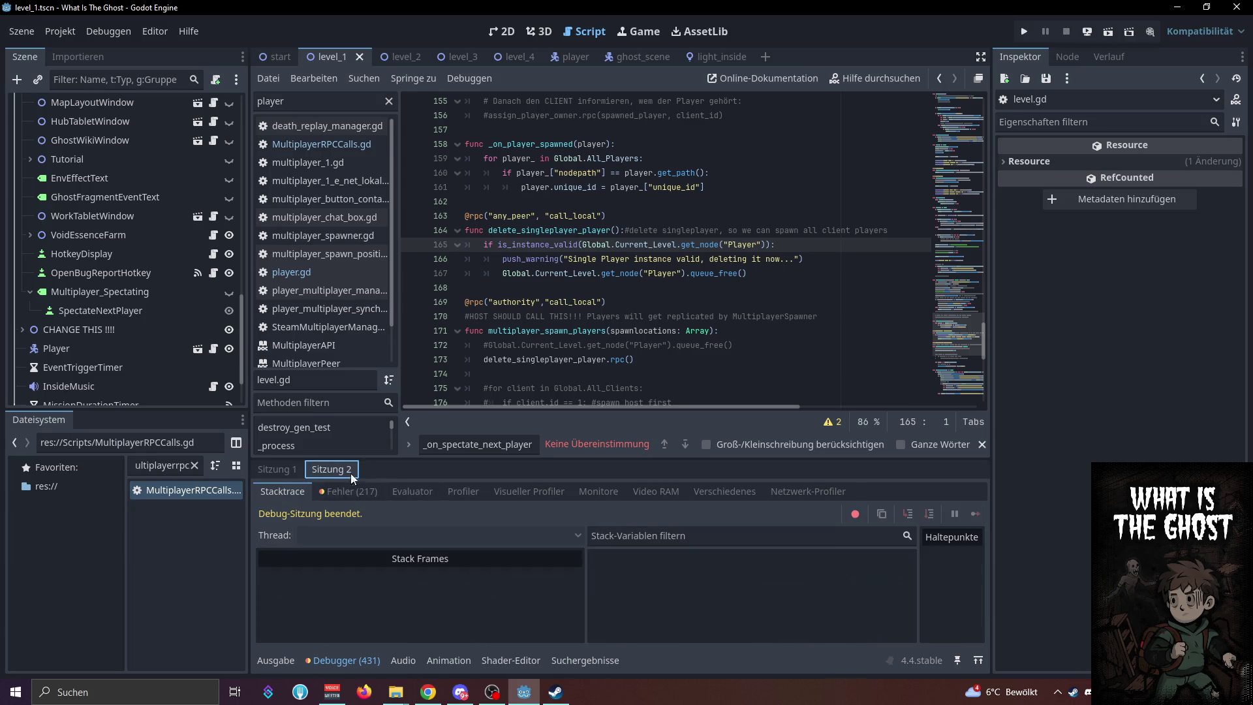
pyautogui.click(352, 491)
pyautogui.scroll(-10, 718, 587)
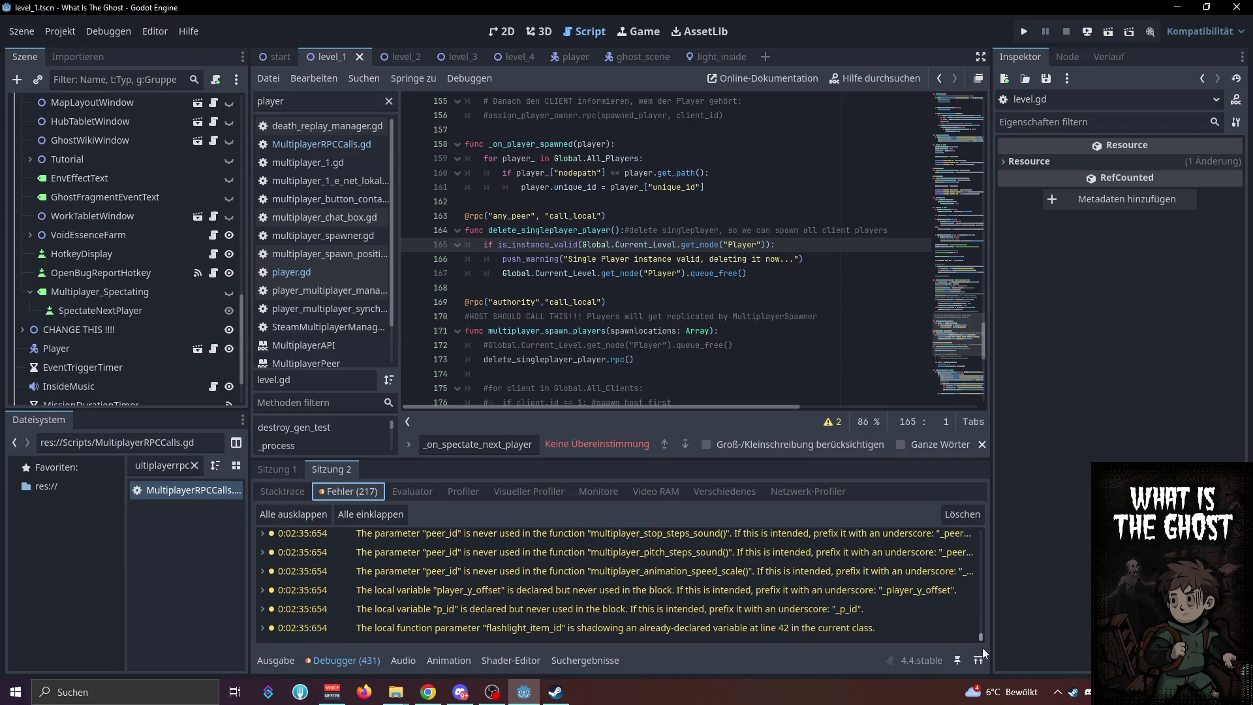
pyautogui.scroll(5, 816, 607)
pyautogui.moveTo(713, 586)
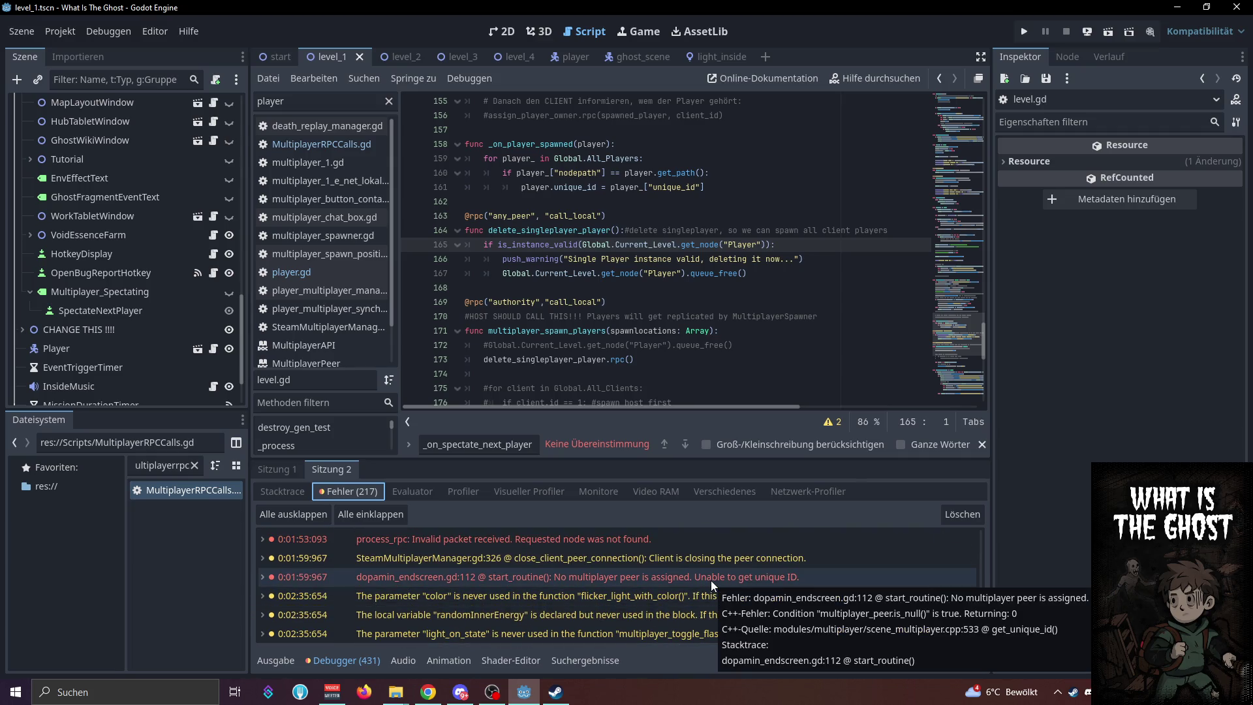
pyautogui.click(338, 147)
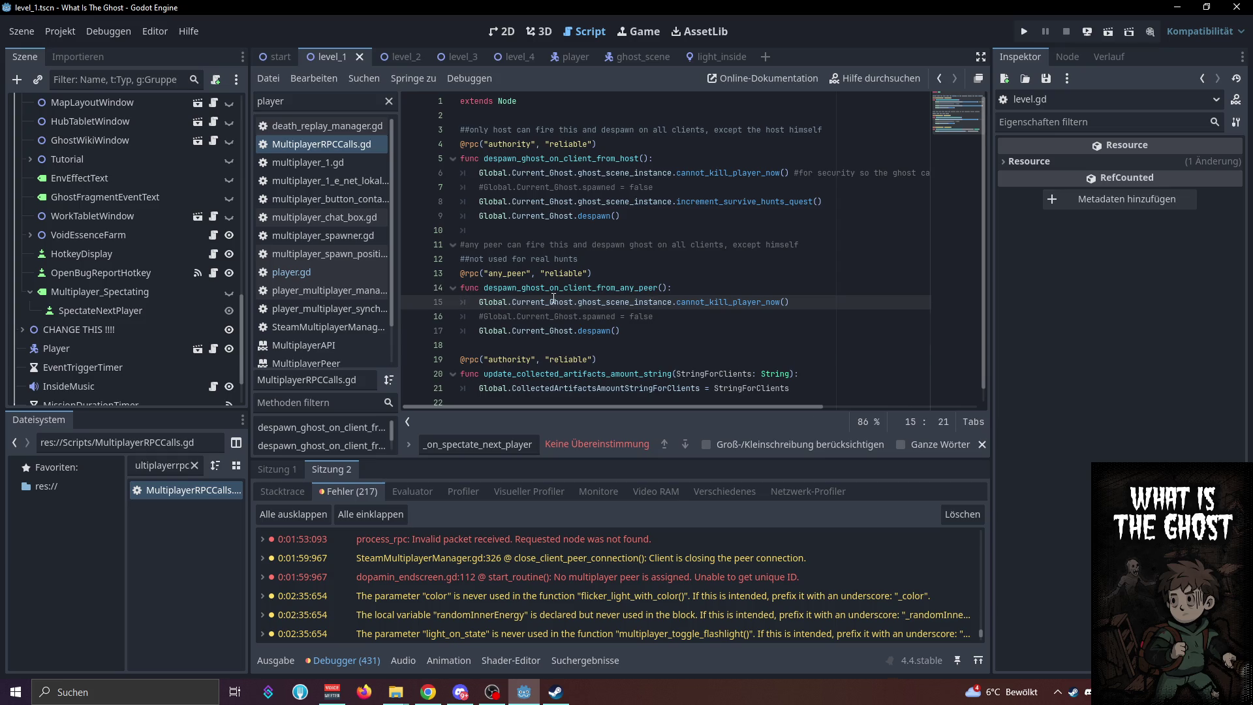
# Search all project files for cannot_kill_player_now and enlarge the results panel
pyautogui.moveTo(551, 302)
pyautogui.doubleClick(734, 304)
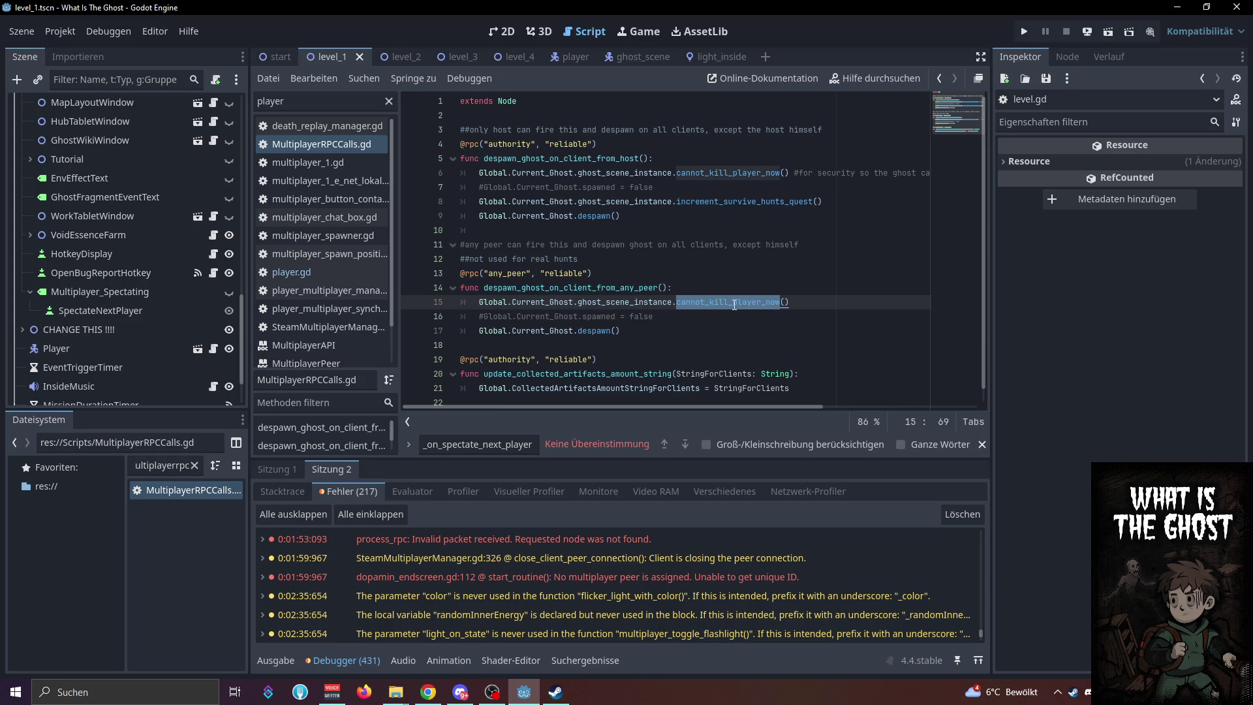
pyautogui.hotkey('ctrl', 'shift', 'f')
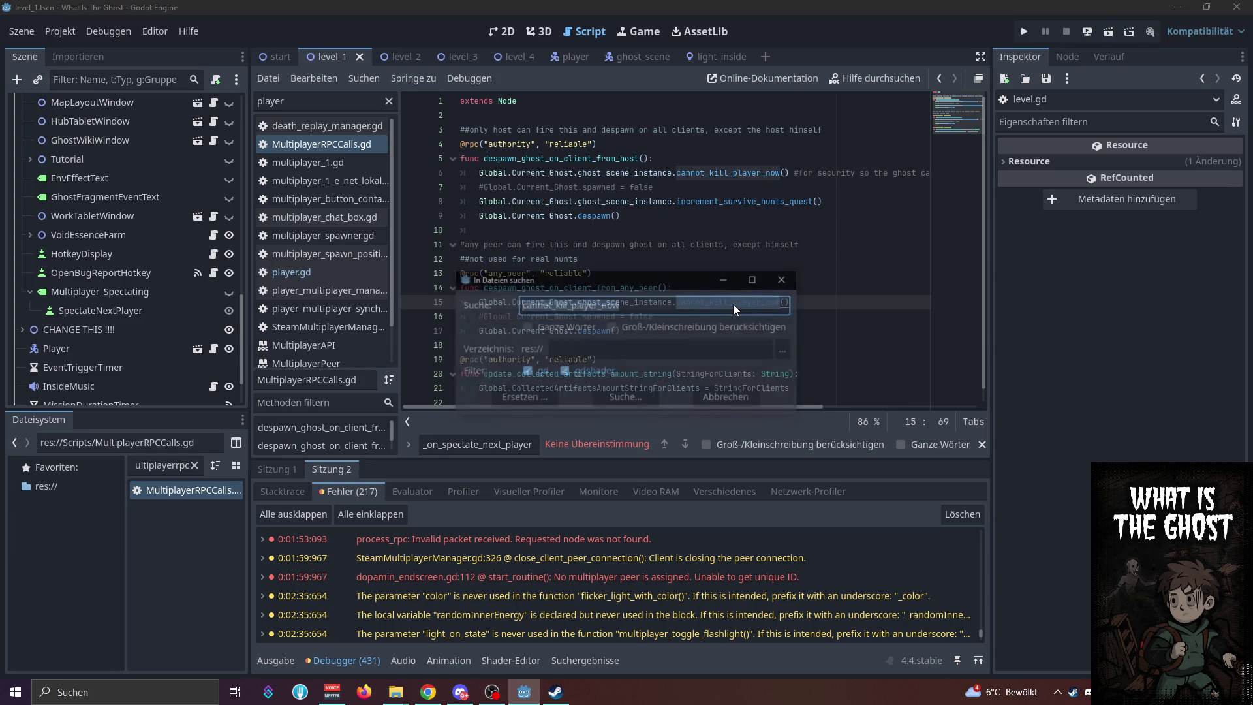
pyautogui.click(623, 401)
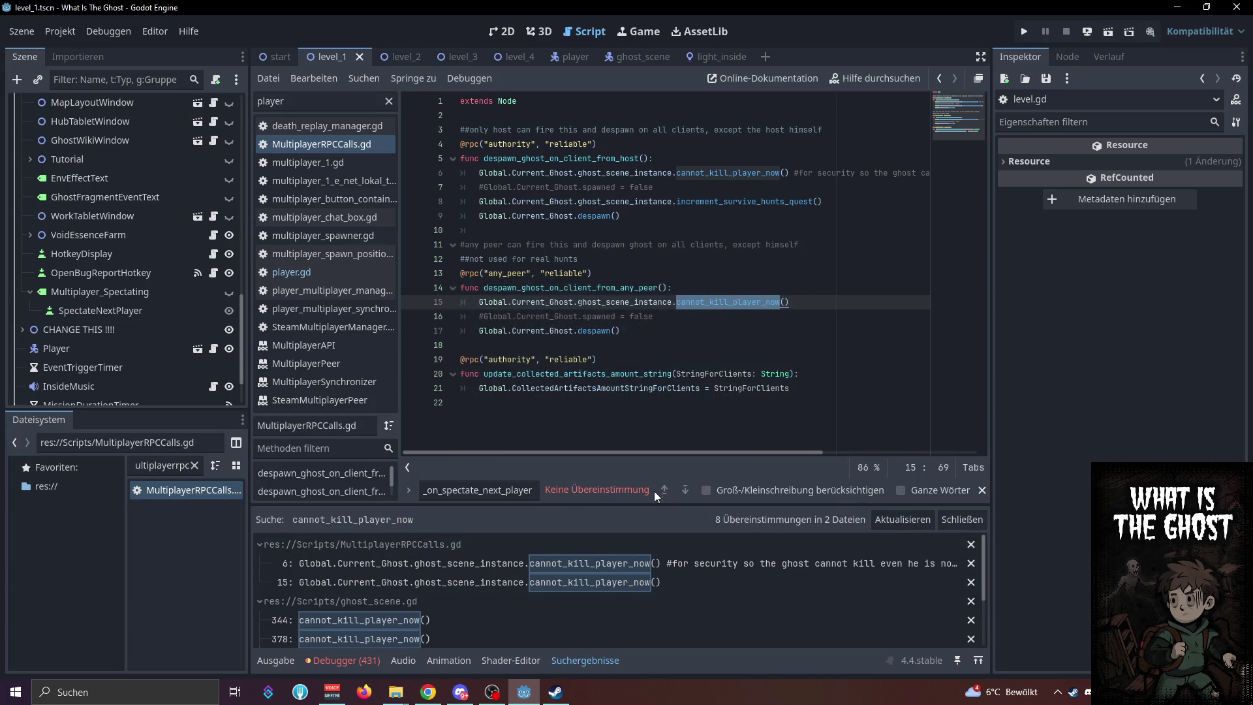
pyautogui.moveTo(652, 504); pyautogui.dragTo(664, 455)
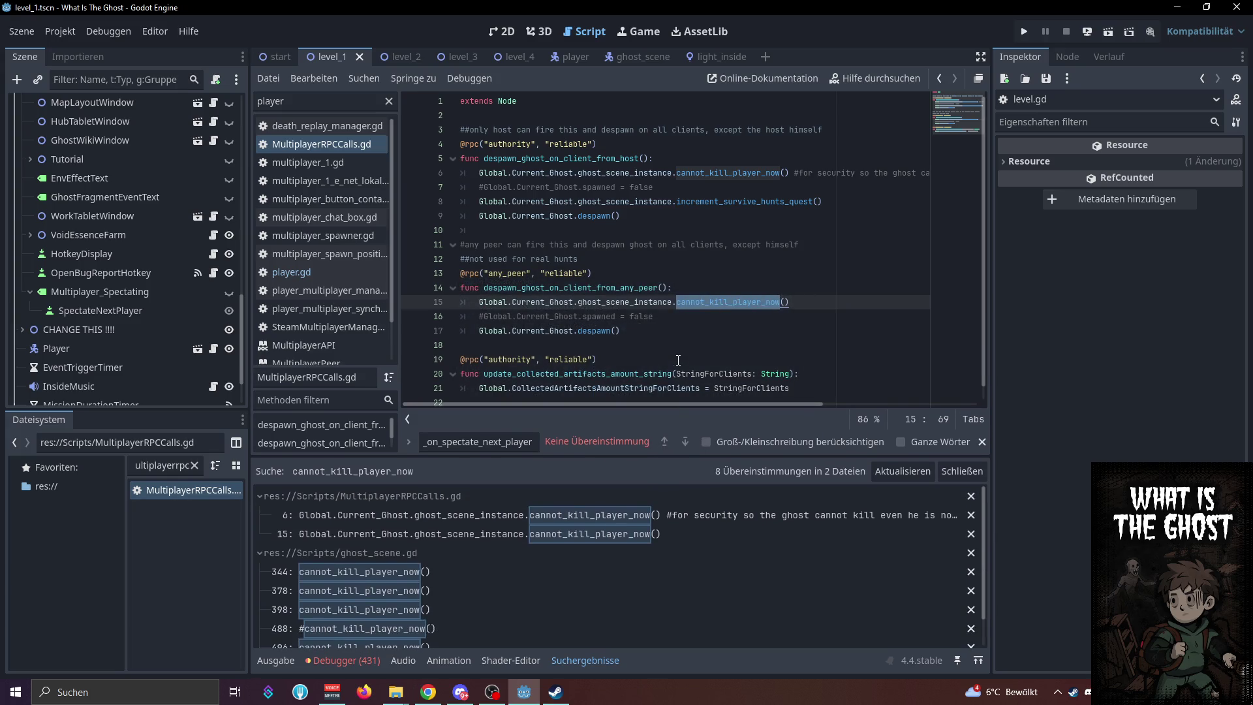
pyautogui.scroll(-1, 674, 346)
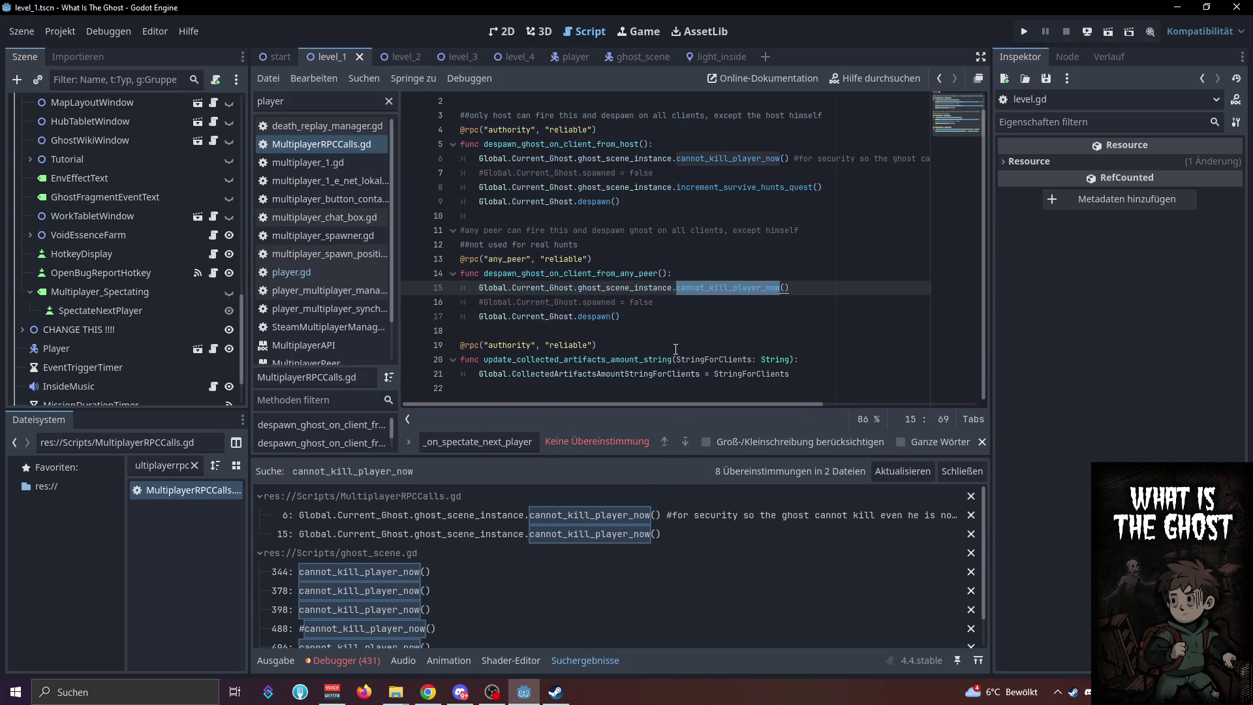
# Insert an is_instance_valid call on a new line 15 of the first despawn function
pyautogui.click(649, 286)
pyautogui.click(693, 274)
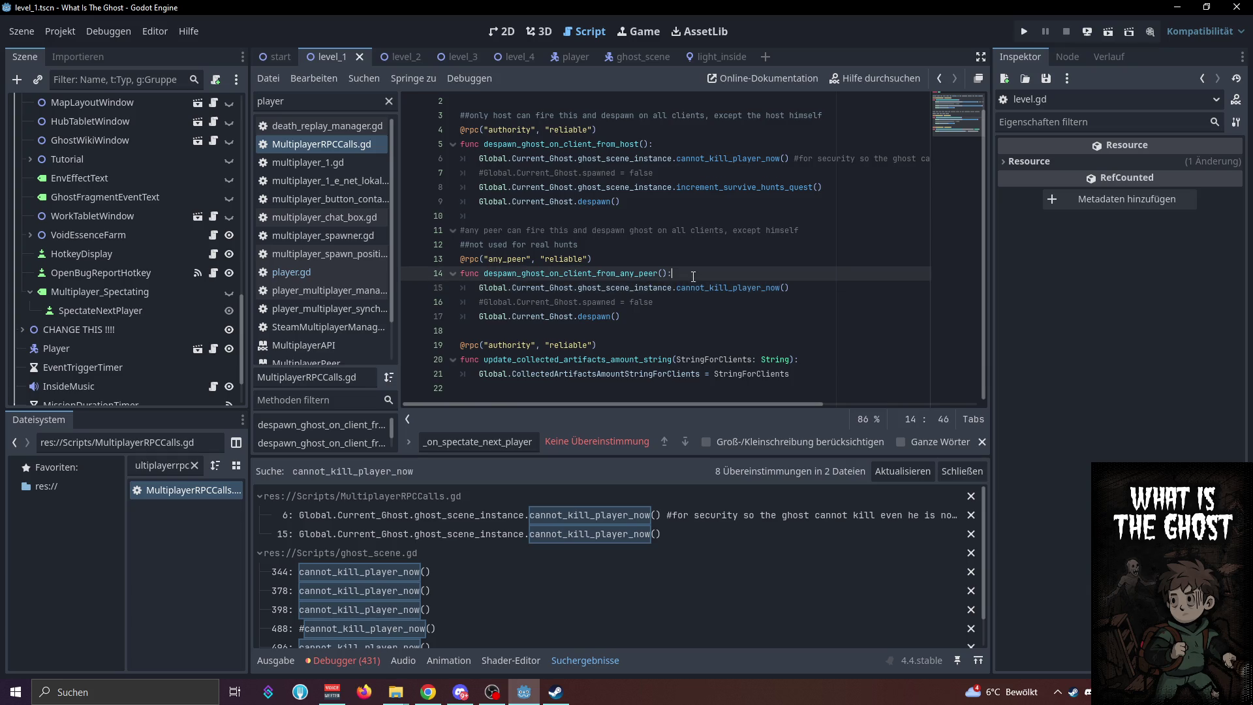
pyautogui.press('Return')
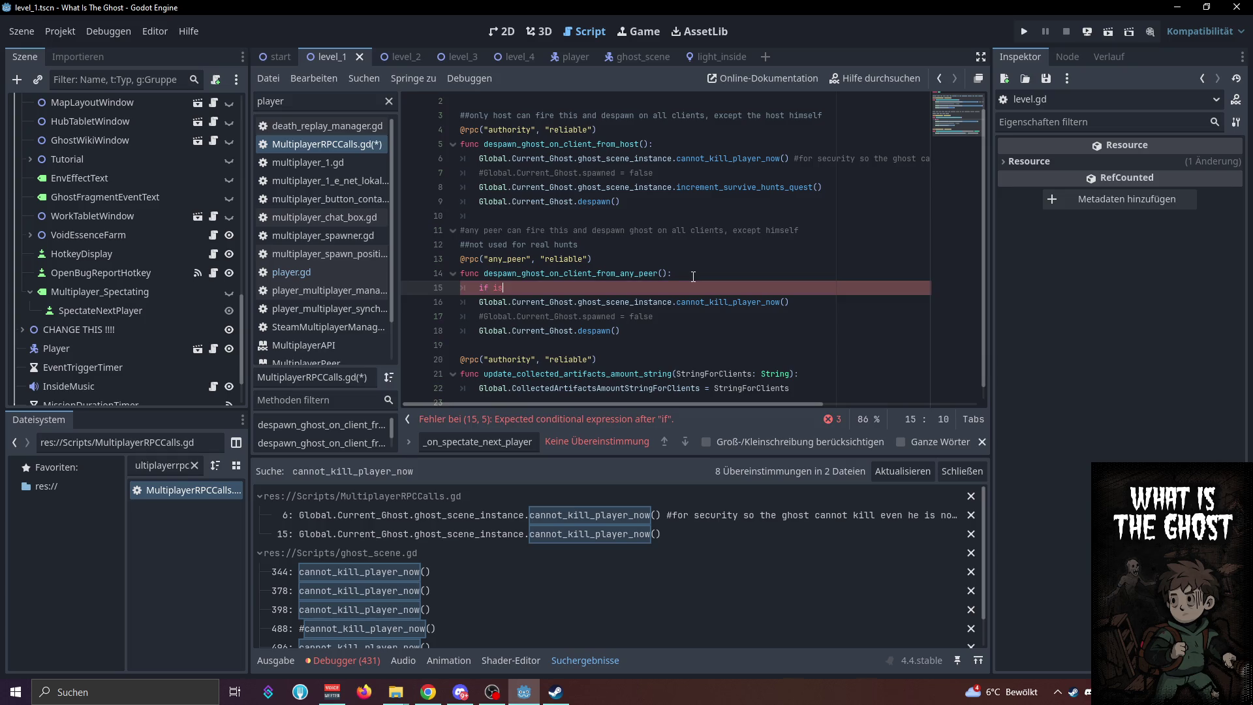
pyautogui.write('_ins')
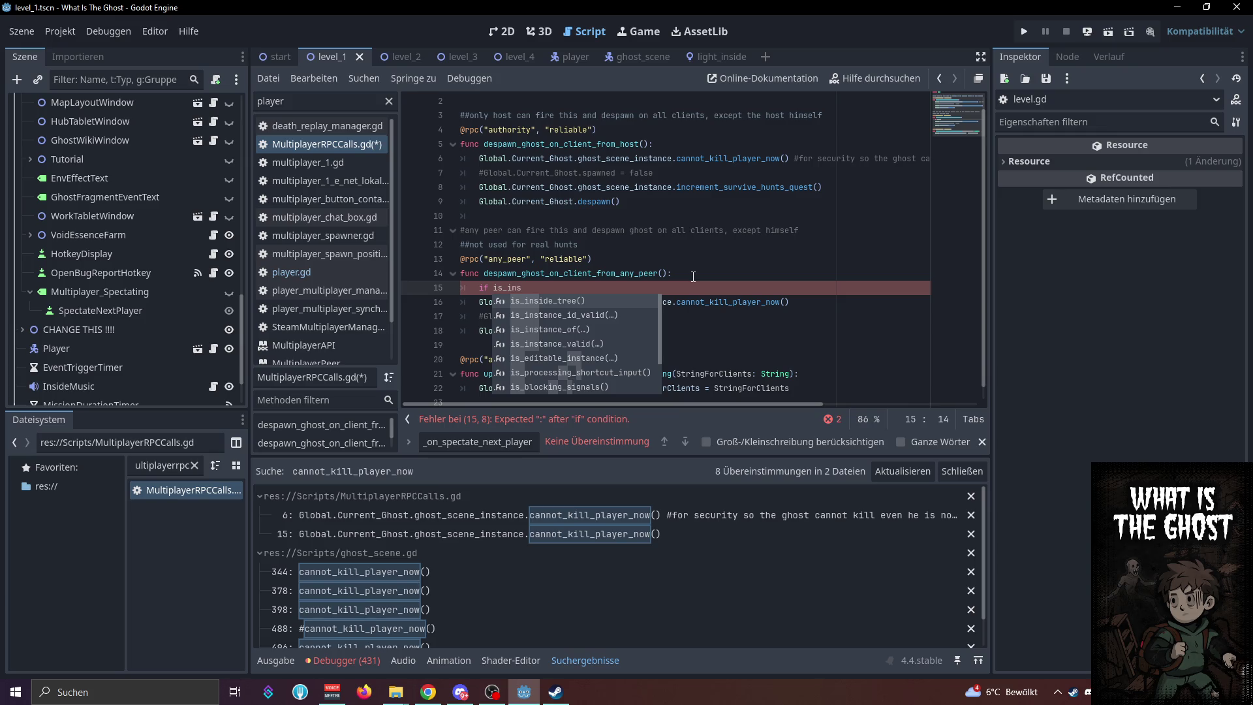
pyautogui.press('Down')
pyautogui.press('Down')
pyautogui.press('Down')
pyautogui.press('Return')
pyautogui.click(693, 276)
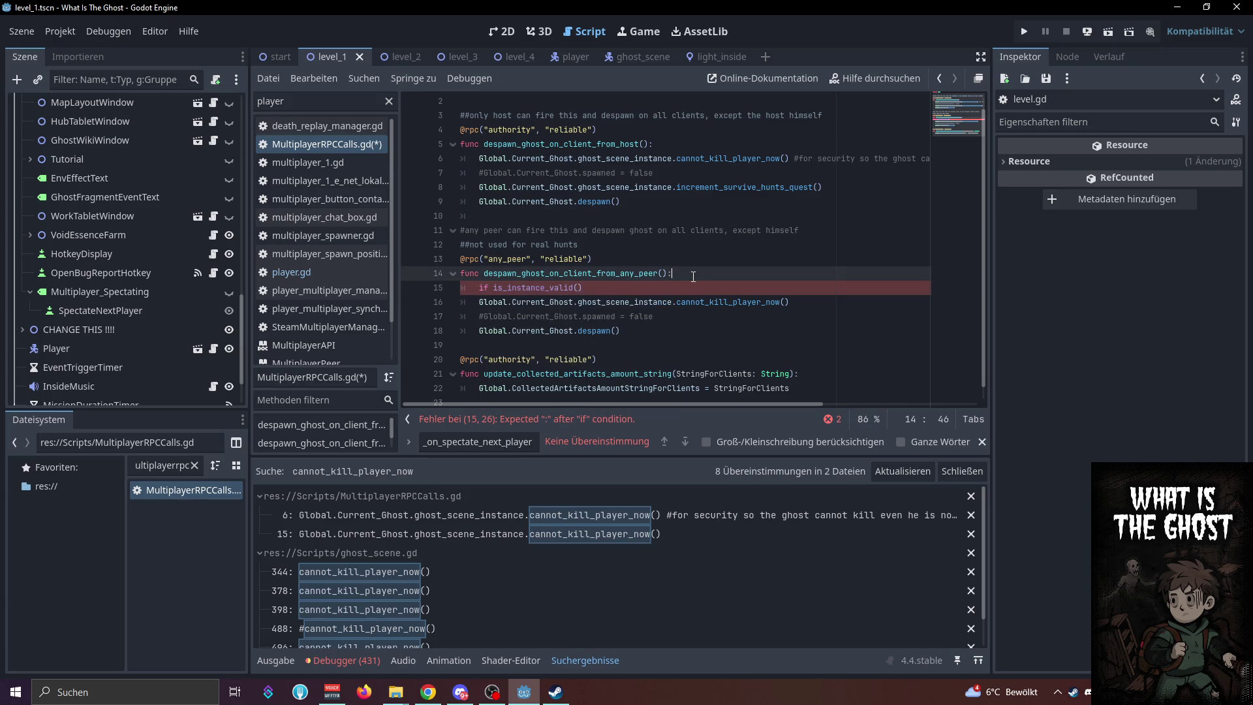
# Check Global.Current_Ghost.ghost_scene_instance in is_instance_valid, indent the call beneath it, and save
pyautogui.moveTo(676, 300); pyautogui.dragTo(479, 301)
pyautogui.hotkey('ctrl', 'c')
pyautogui.click(577, 288)
pyautogui.hotkey('ctrl', 'v')
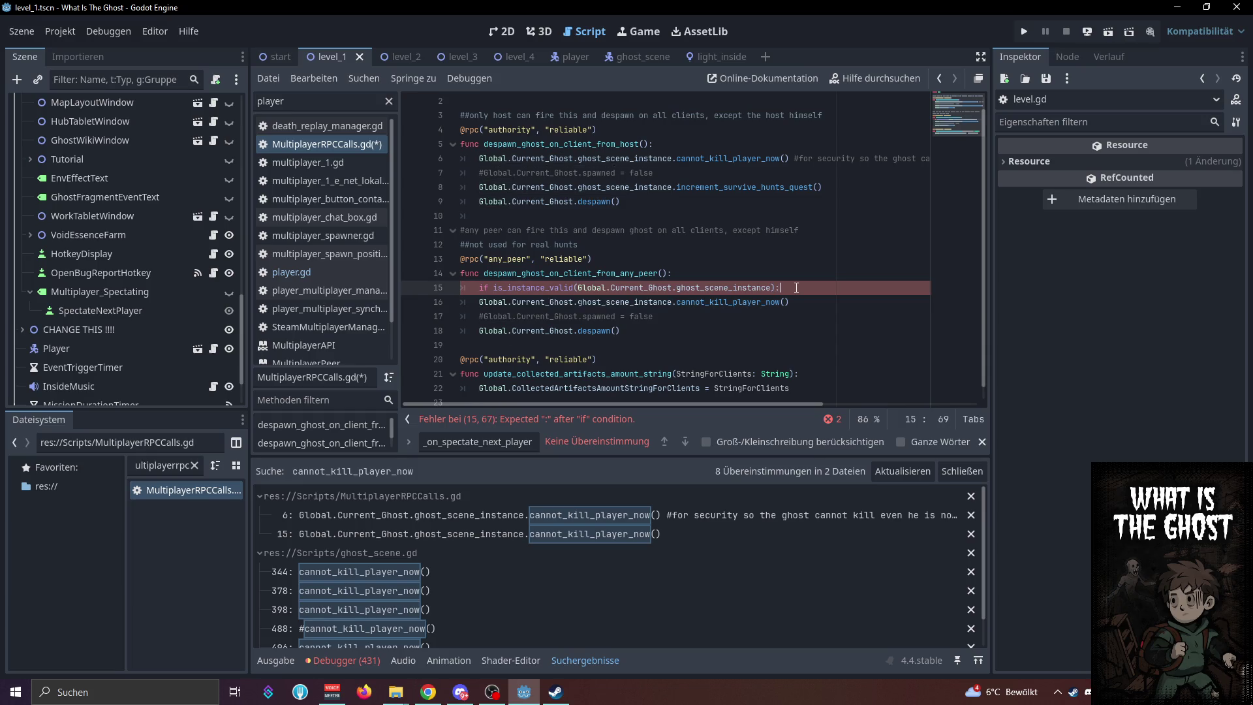
pyautogui.click(478, 295)
pyautogui.press('Tab')
pyautogui.click(775, 288)
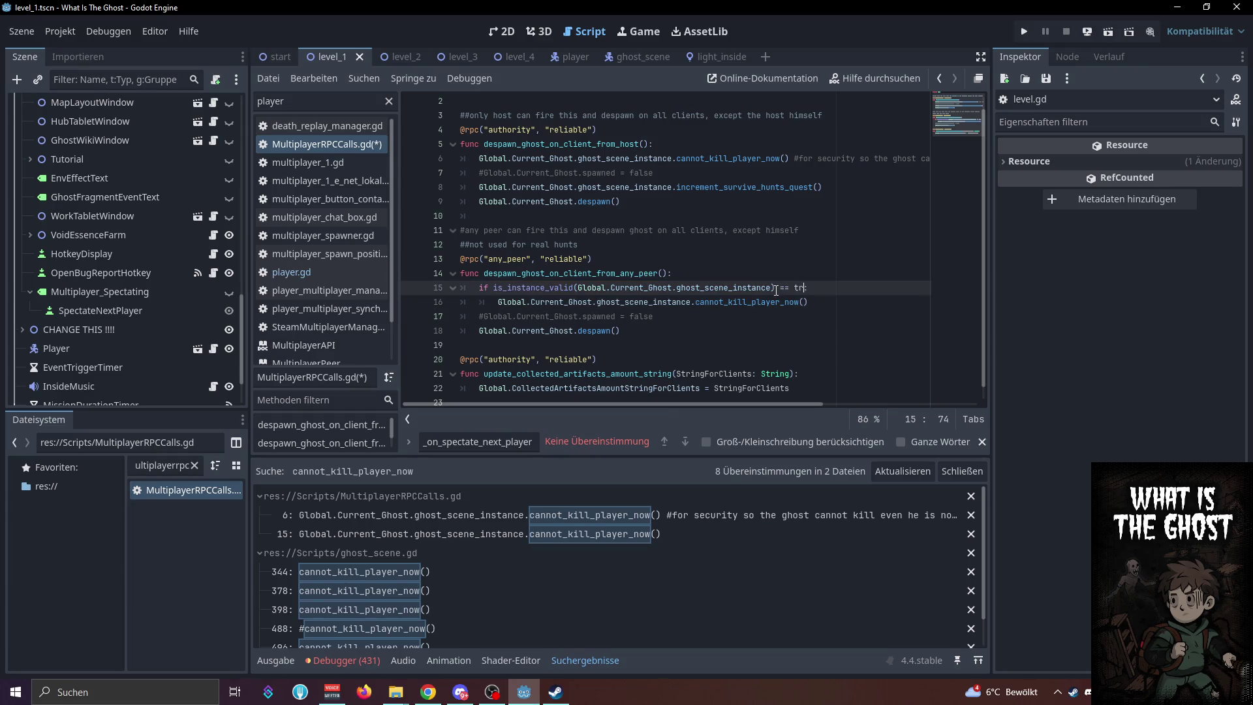
pyautogui.click(772, 277)
pyautogui.hotkey('ctrl', 's')
# Add the same is_instance_valid check to the host despawn function, indenting lines 7–9 under it, then save
pyautogui.moveTo(818, 287); pyautogui.dragTo(481, 288)
pyautogui.hotkey('ctrl', 'c')
pyautogui.click(724, 143)
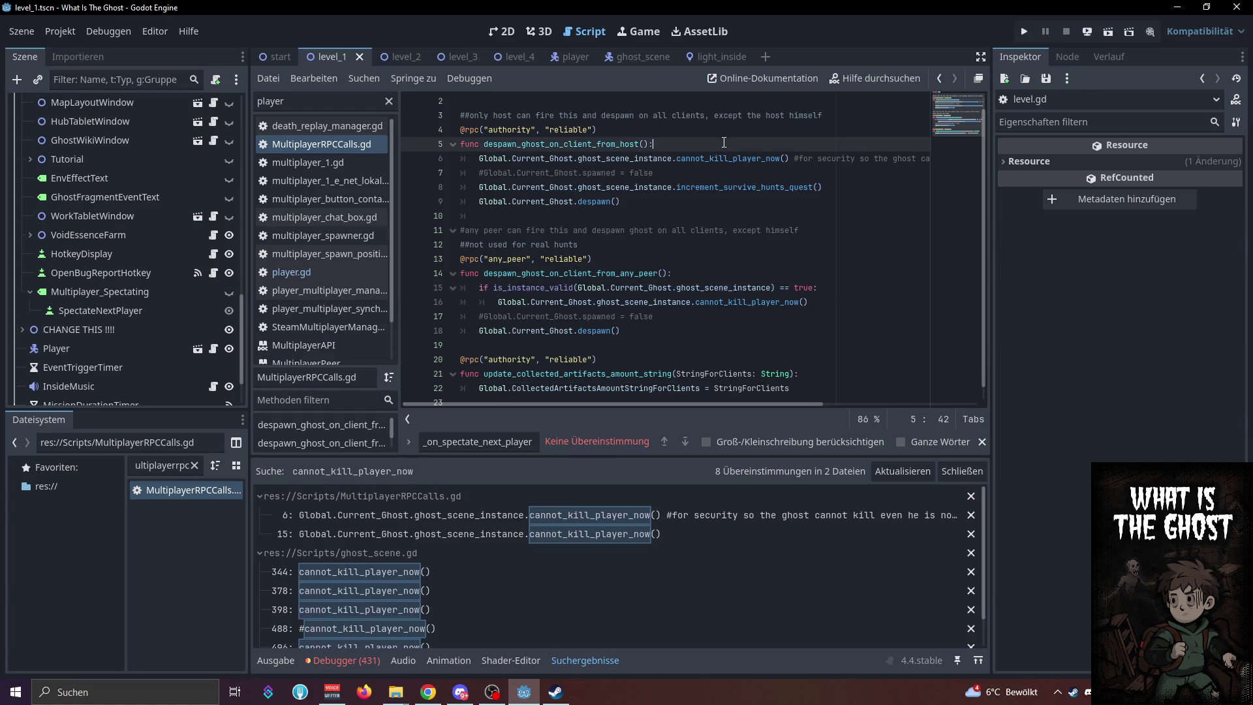
pyautogui.press('Return')
pyautogui.hotkey('ctrl', 'v')
pyautogui.click(478, 173)
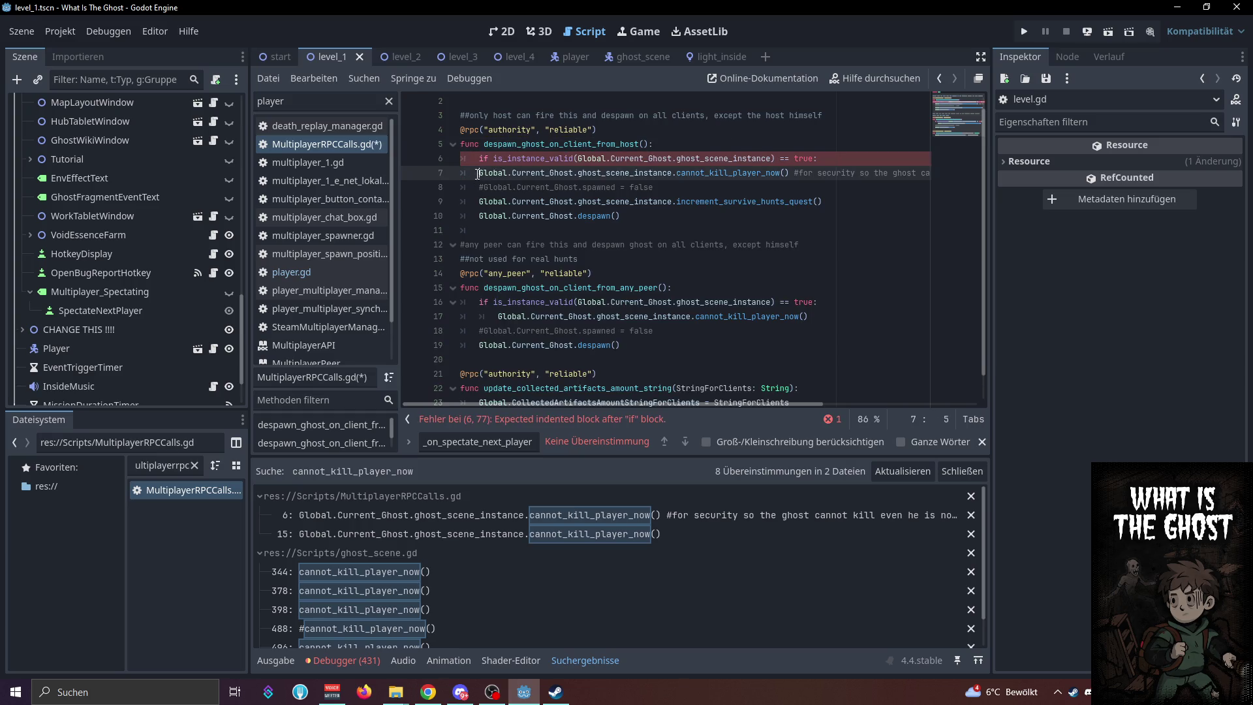
pyautogui.press('Tab')
pyautogui.click(482, 201)
pyautogui.press('Tab')
pyautogui.press('Up')
pyautogui.press('Tab')
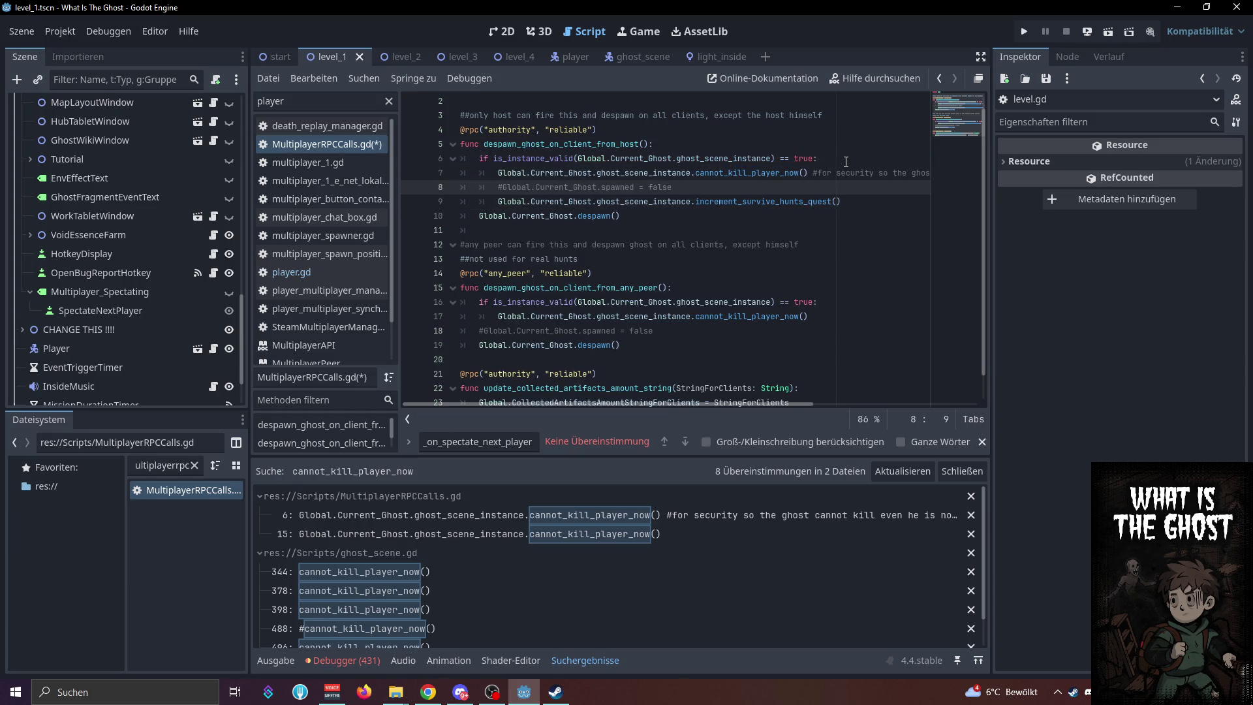
pyautogui.click(855, 157)
pyautogui.hotkey('ctrl', 's')
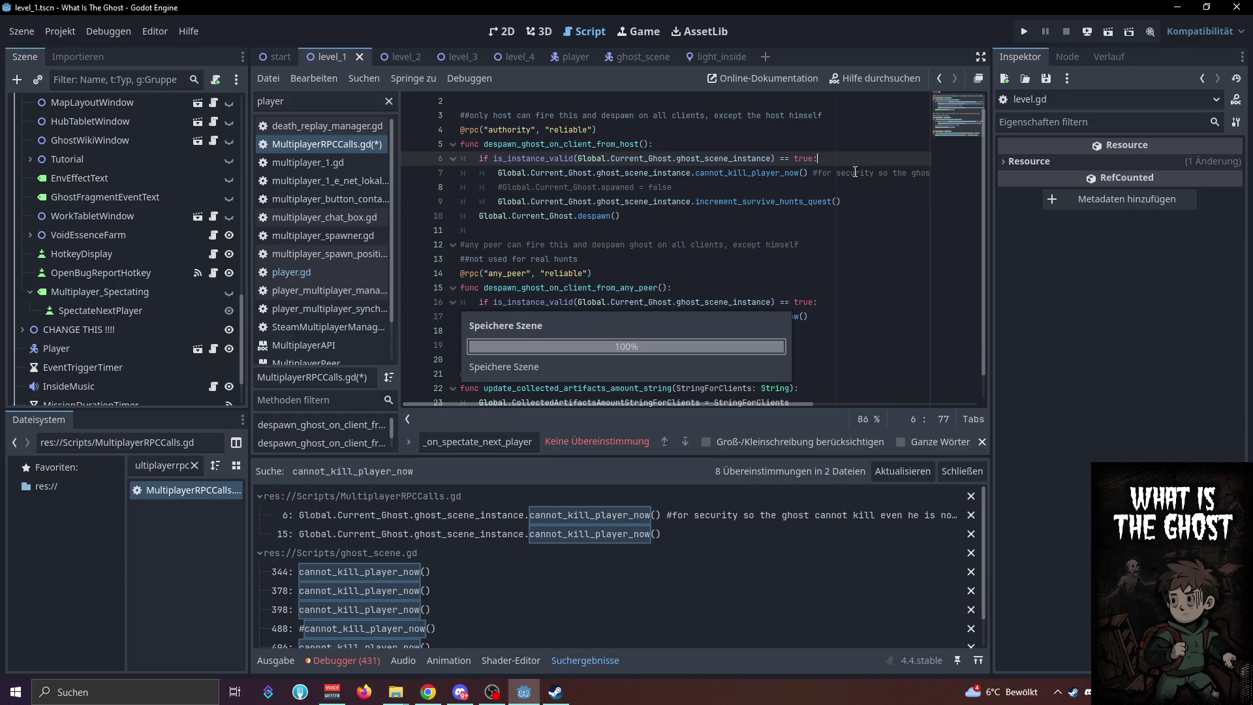
# Highlight ghost_scene_instance on line 6 to review its uses in the script
pyautogui.doubleClick(756, 160)
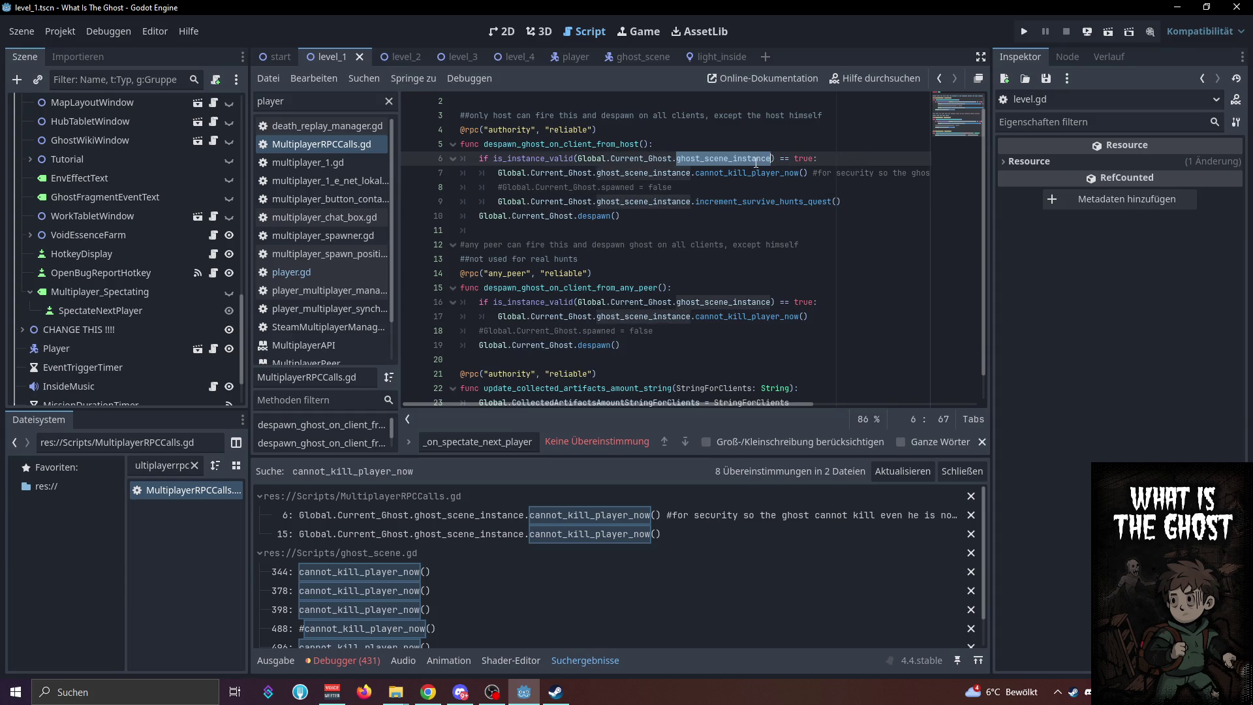
pyautogui.click(864, 169)
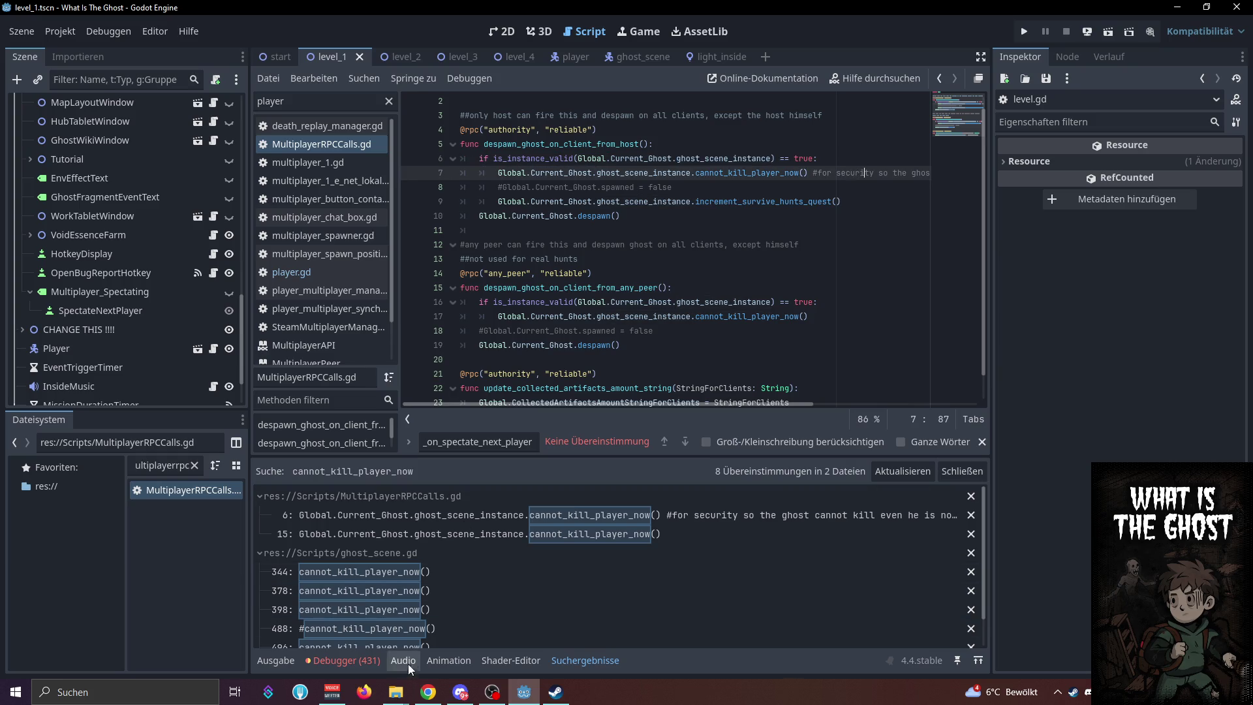
pyautogui.moveTo(401, 689)
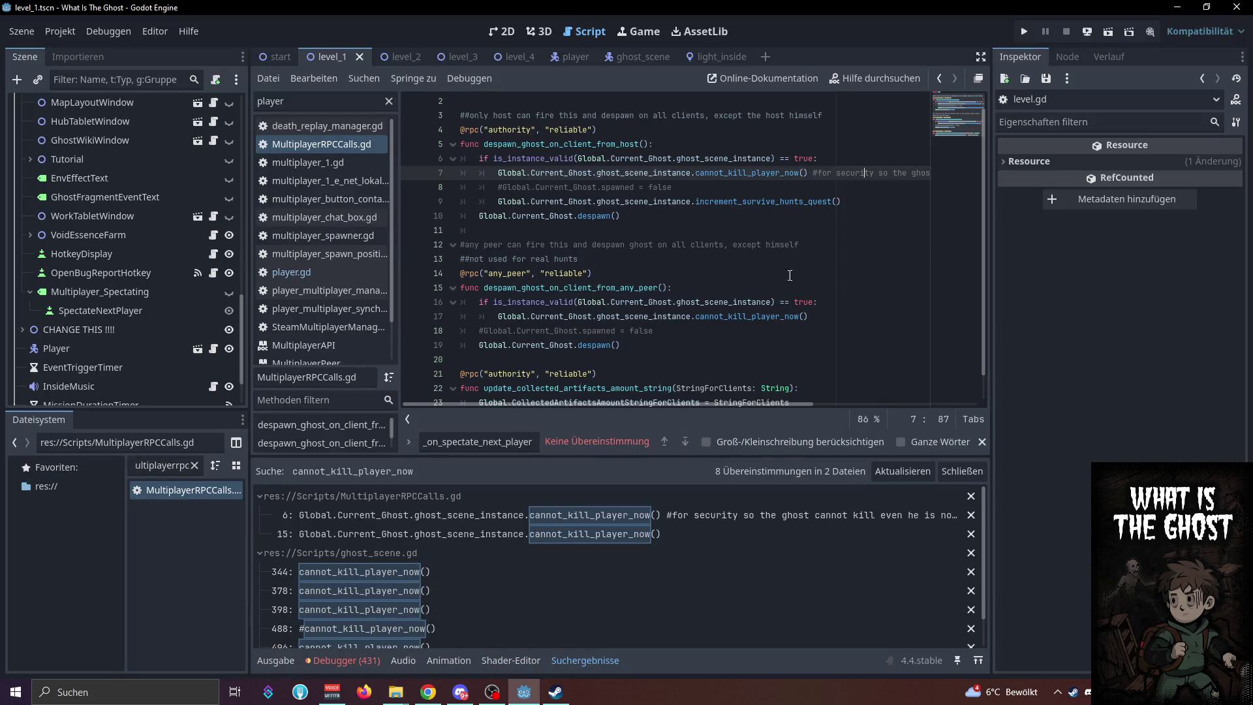
pyautogui.click(790, 244)
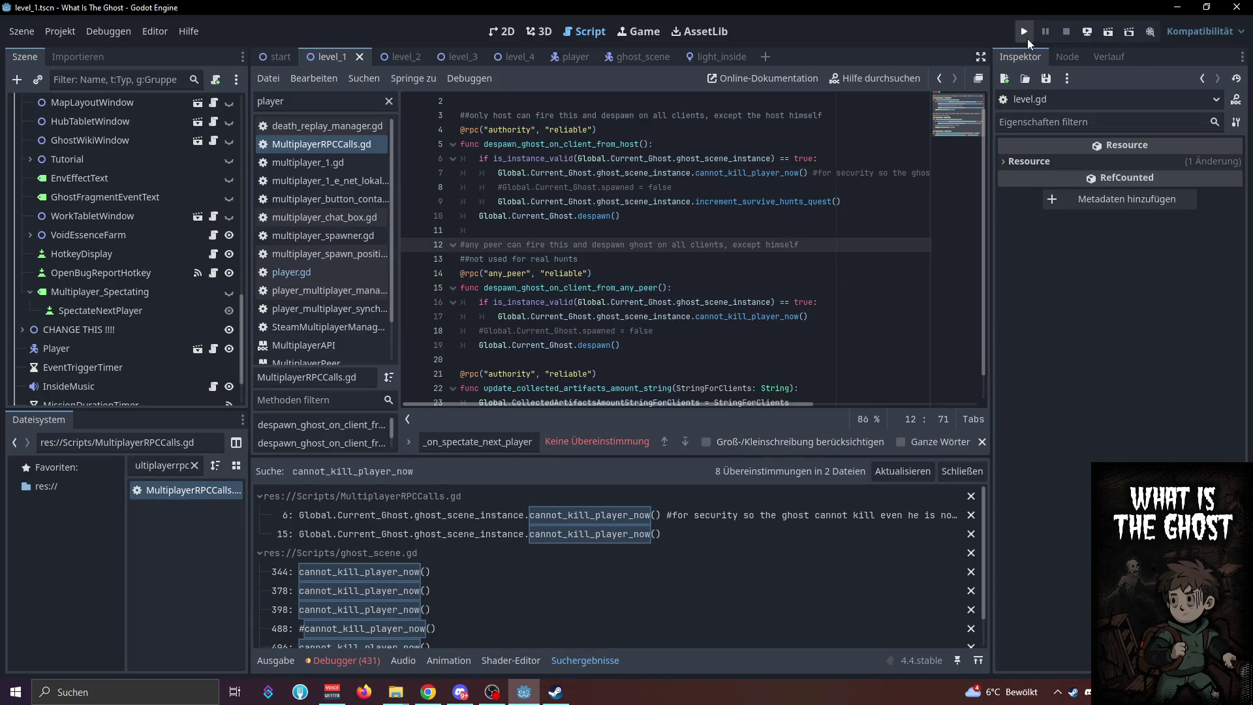
# Launch two debug instances, host an ENet lobby, join it at 127.0.0.1, and start the game
pyautogui.click(1027, 38)
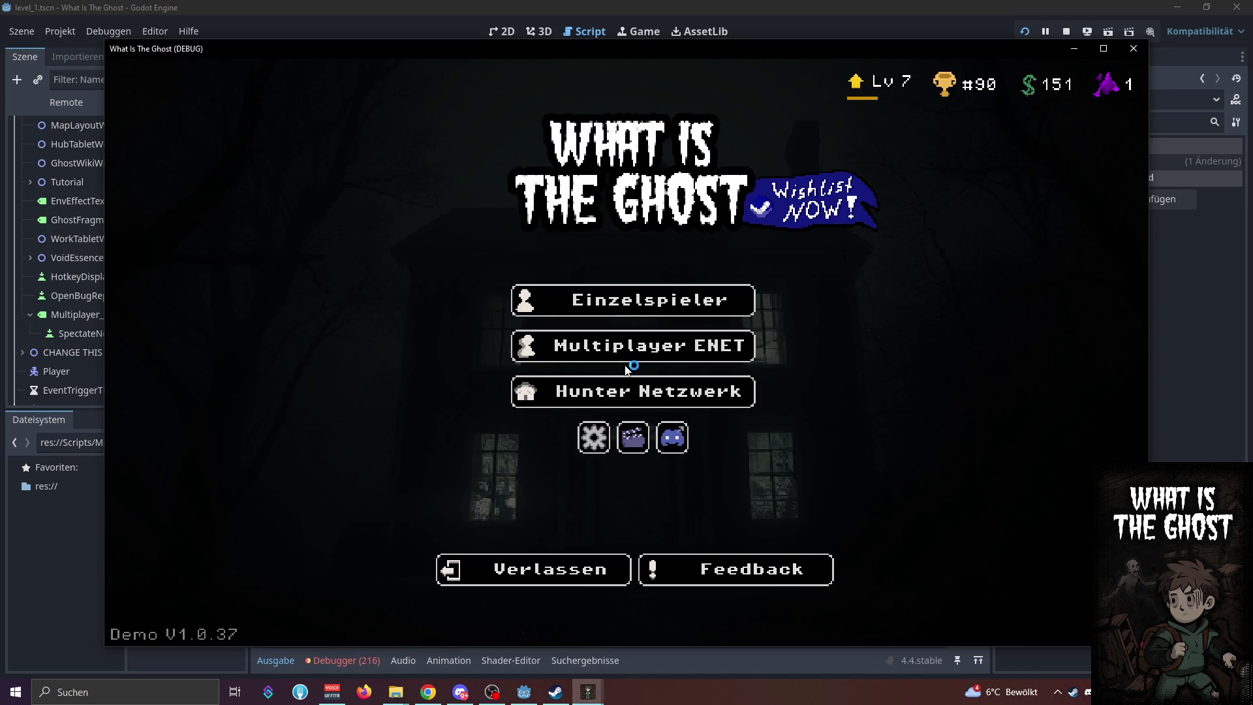
pyautogui.click(621, 356)
pyautogui.moveTo(541, 56); pyautogui.dragTo(422, 28)
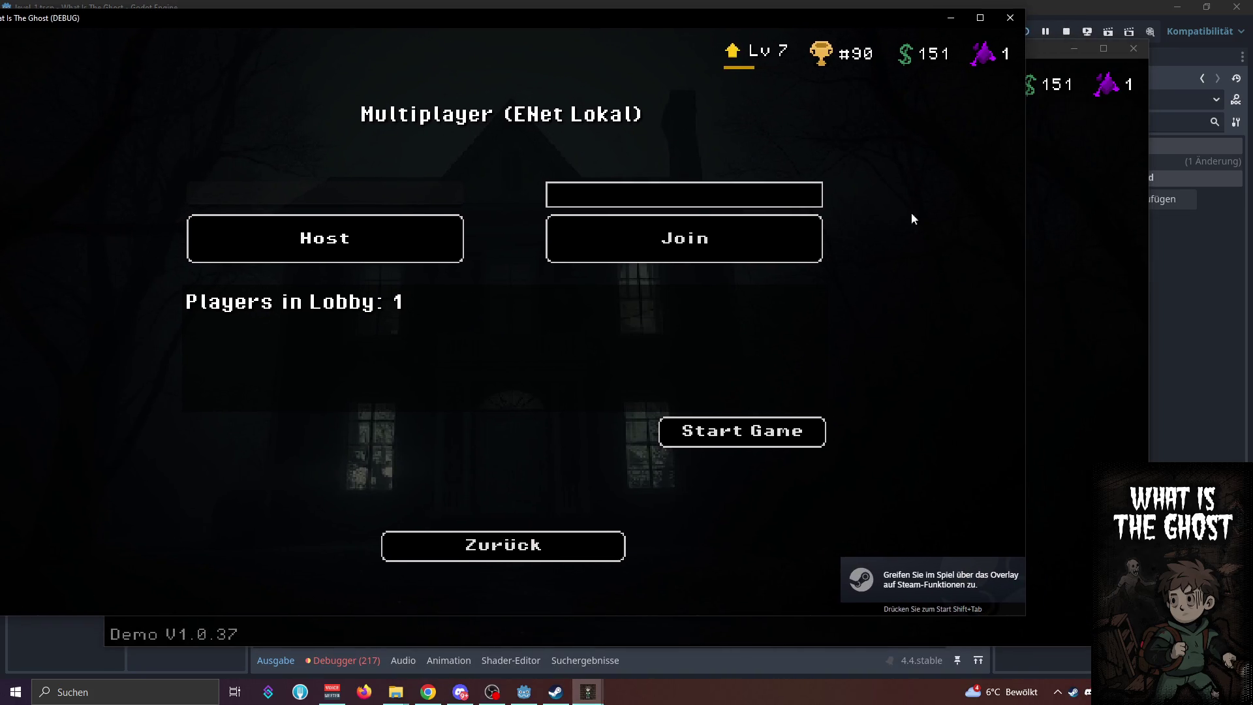
pyautogui.click(624, 358)
pyautogui.write('27.0.0.1')
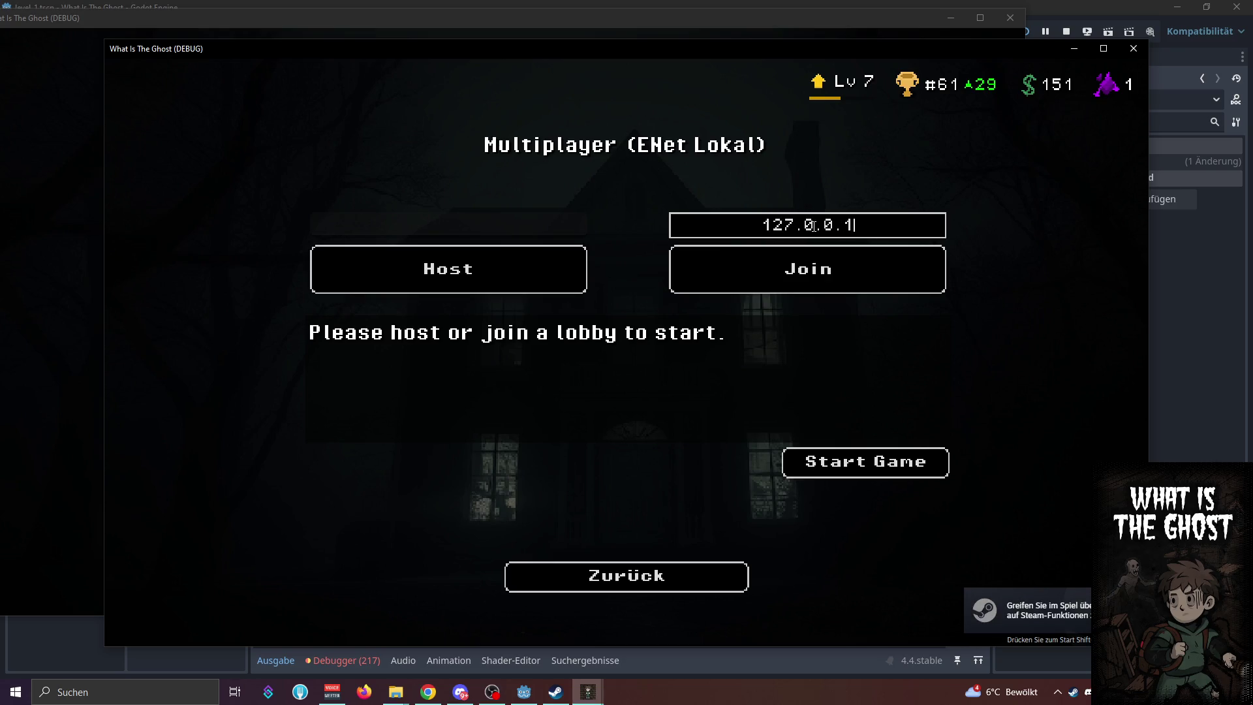
pyautogui.click(809, 268)
pyautogui.moveTo(765, 52); pyautogui.dragTo(861, 77)
pyautogui.click(107, 422)
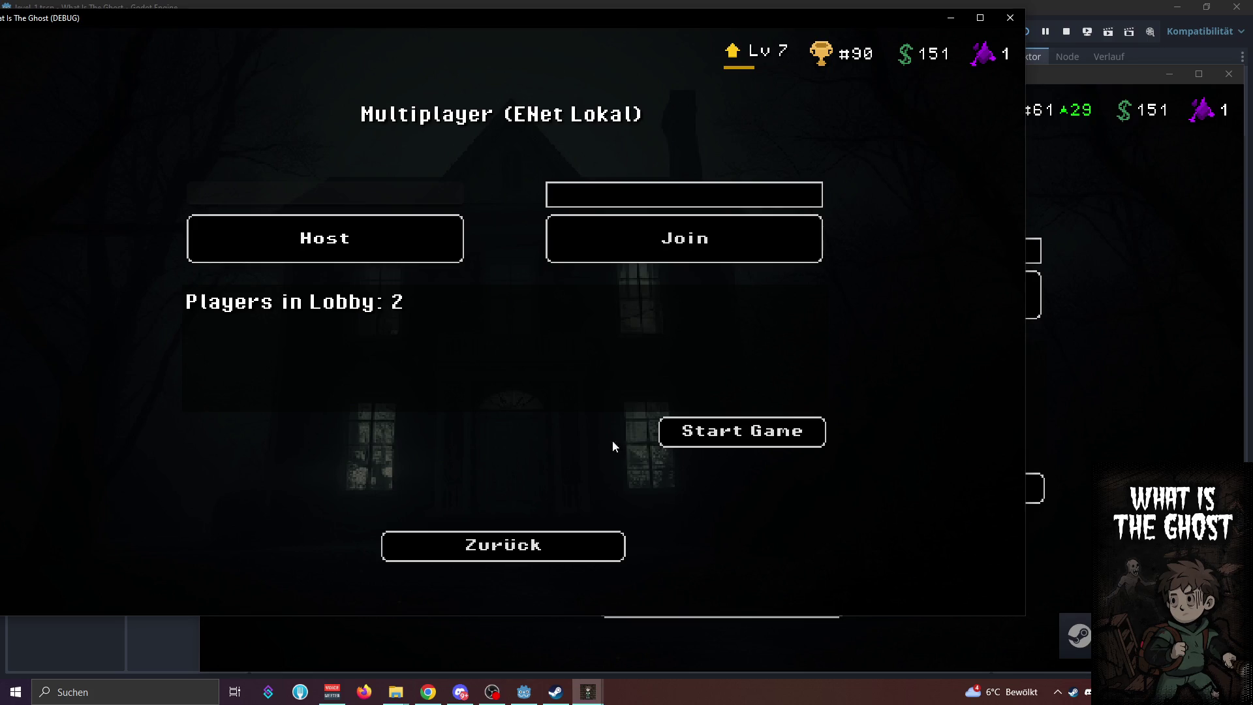
pyautogui.click(711, 424)
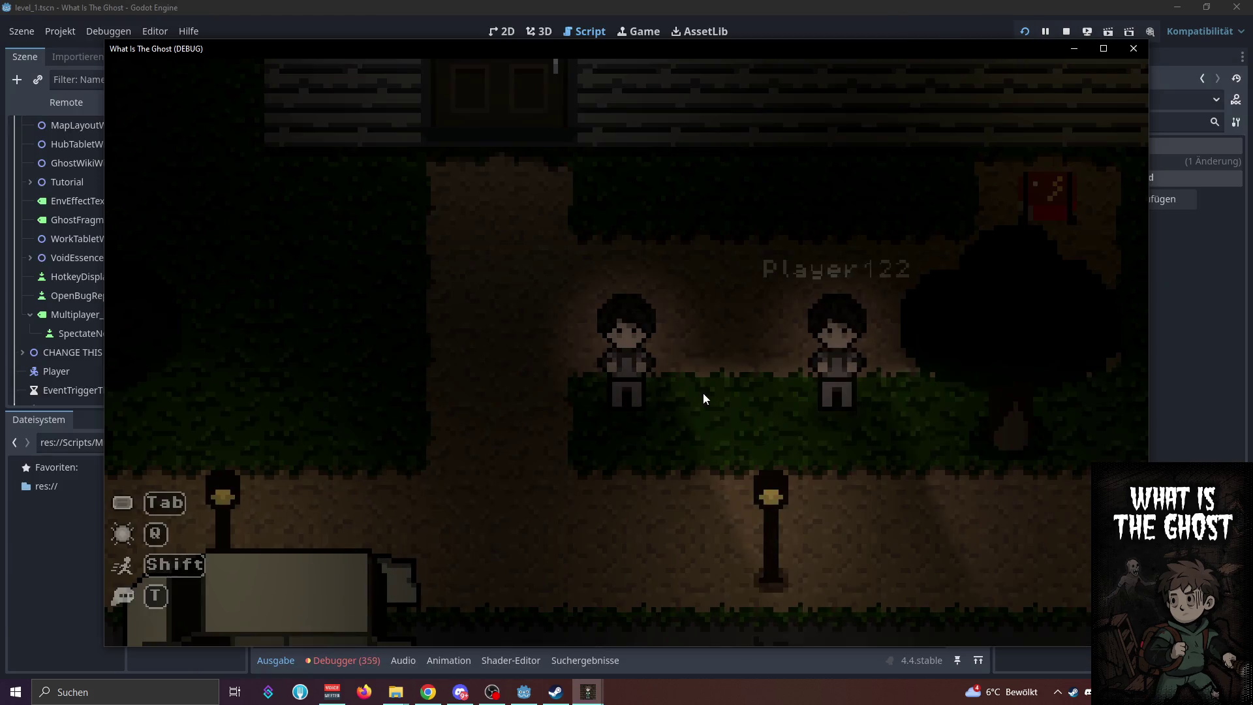
# Arrange the two game windows side by side on screen
pyautogui.moveTo(444, 61)
pyautogui.mouseDown()
pyautogui.moveTo(335, 6)
pyautogui.moveTo(392, 1)
pyautogui.mouseUp()
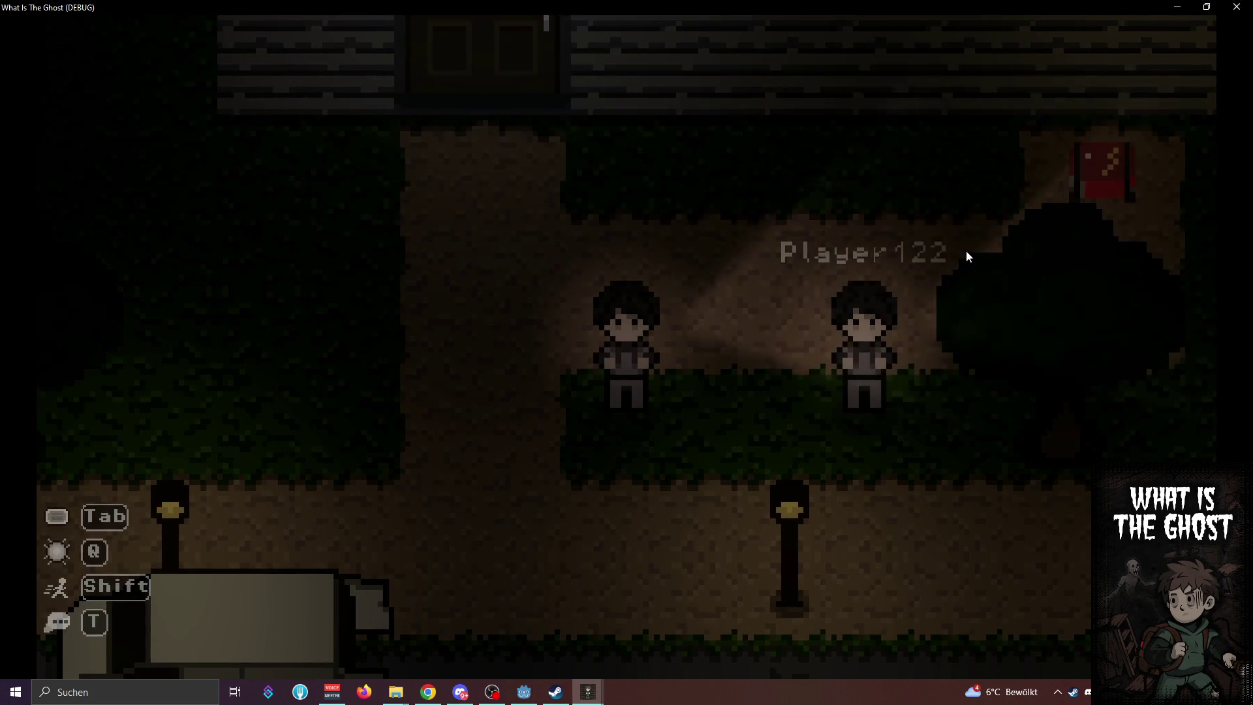
pyautogui.moveTo(699, 4); pyautogui.dragTo(560, 26)
pyautogui.click(1088, 264)
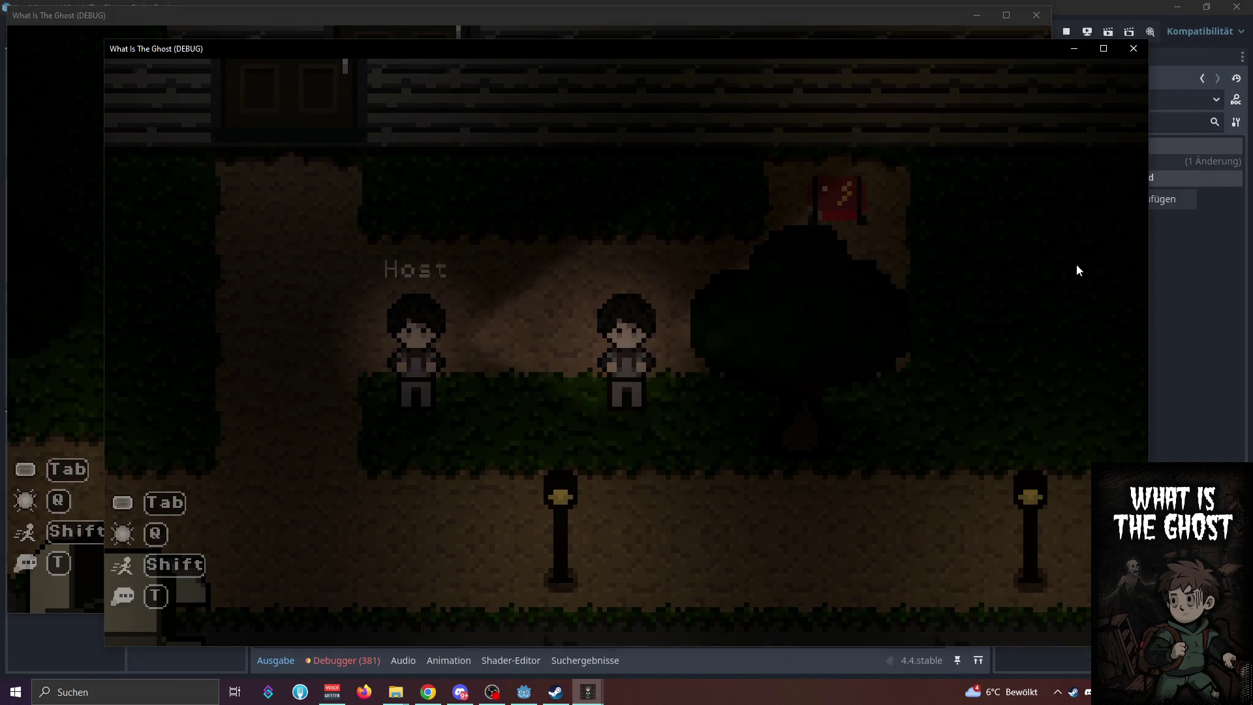
pyautogui.moveTo(839, 62); pyautogui.dragTo(983, 116)
pyautogui.click(159, 173)
# Walk the host character through the door into the dark house and start the extraction
pyautogui.press('a')
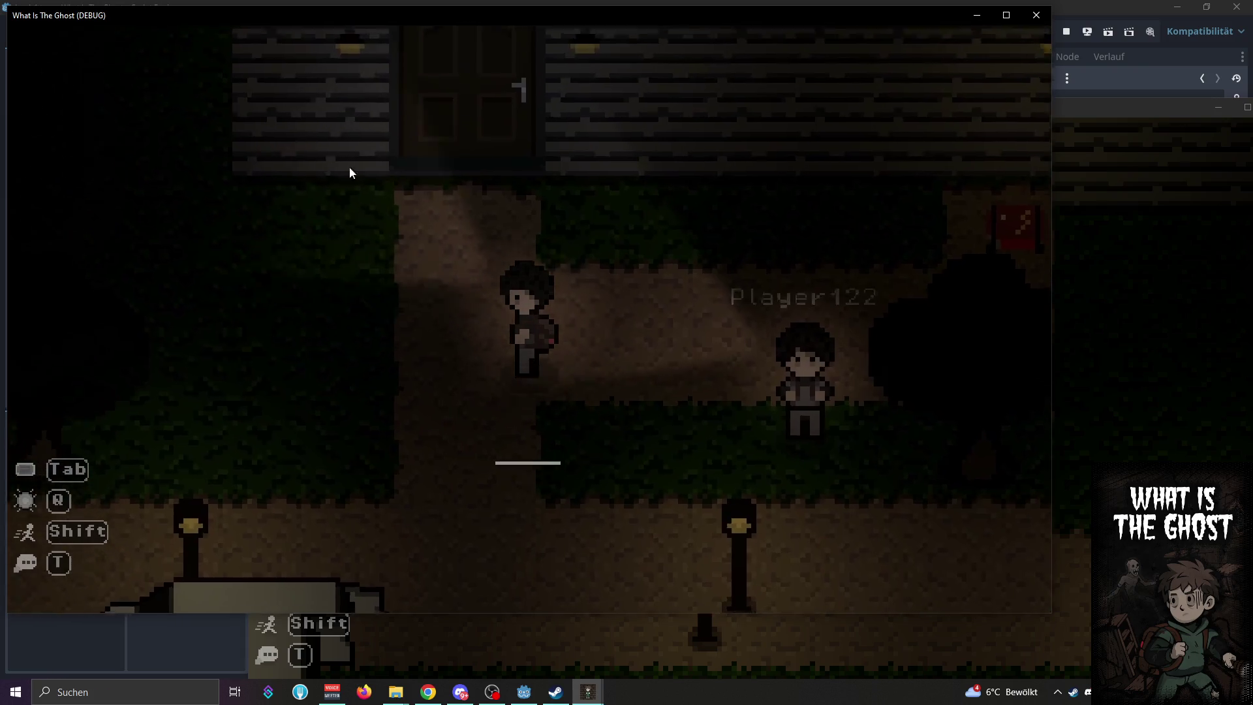
pyautogui.press('w')
pyautogui.press('e')
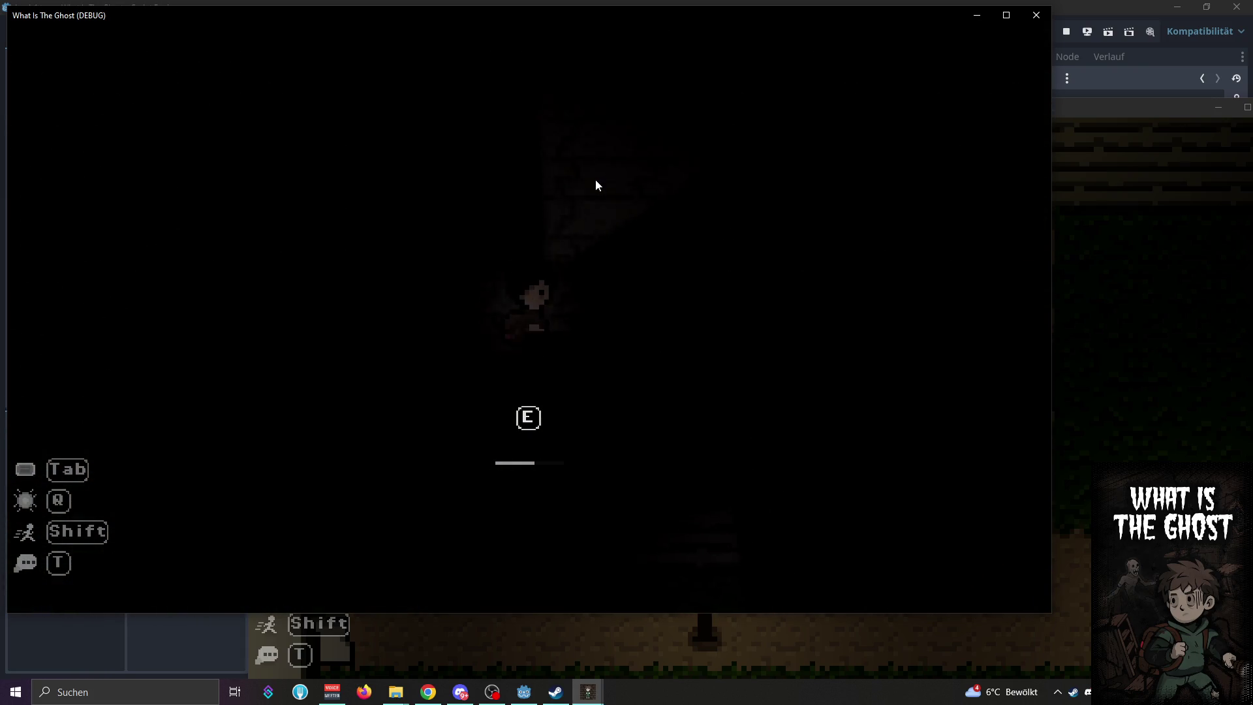
pyautogui.press('a')
pyautogui.press('w')
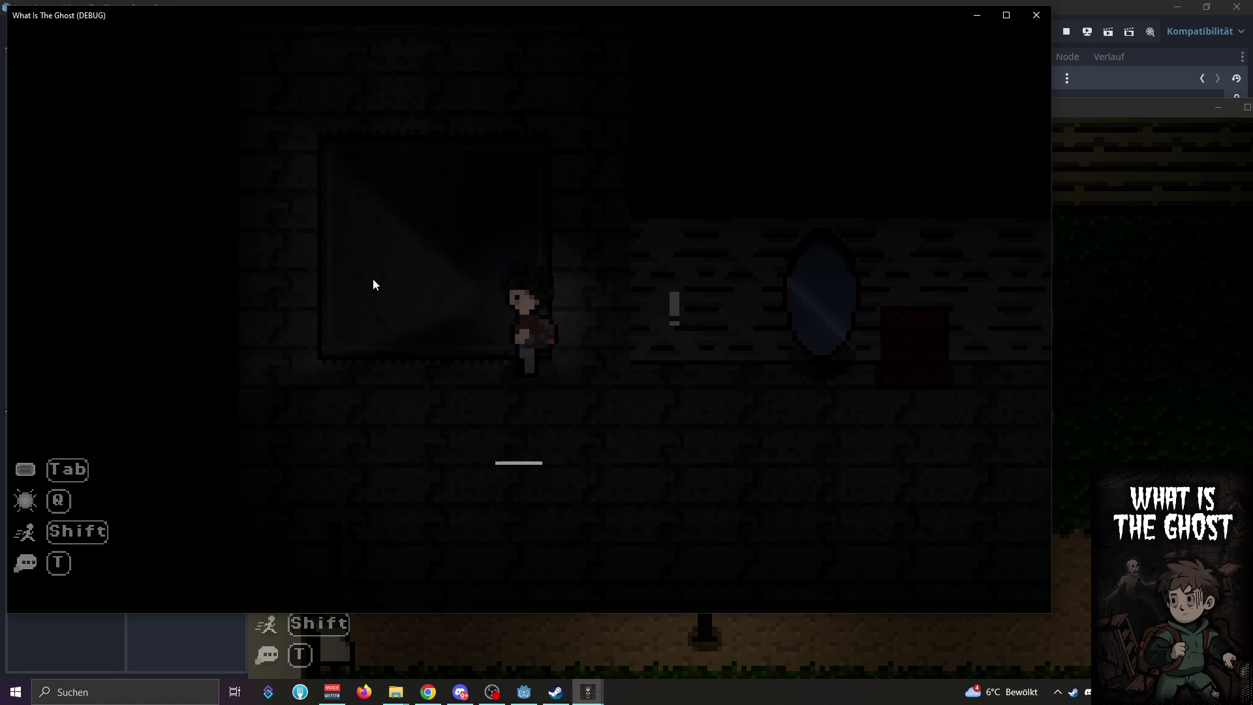
pyautogui.press('w')
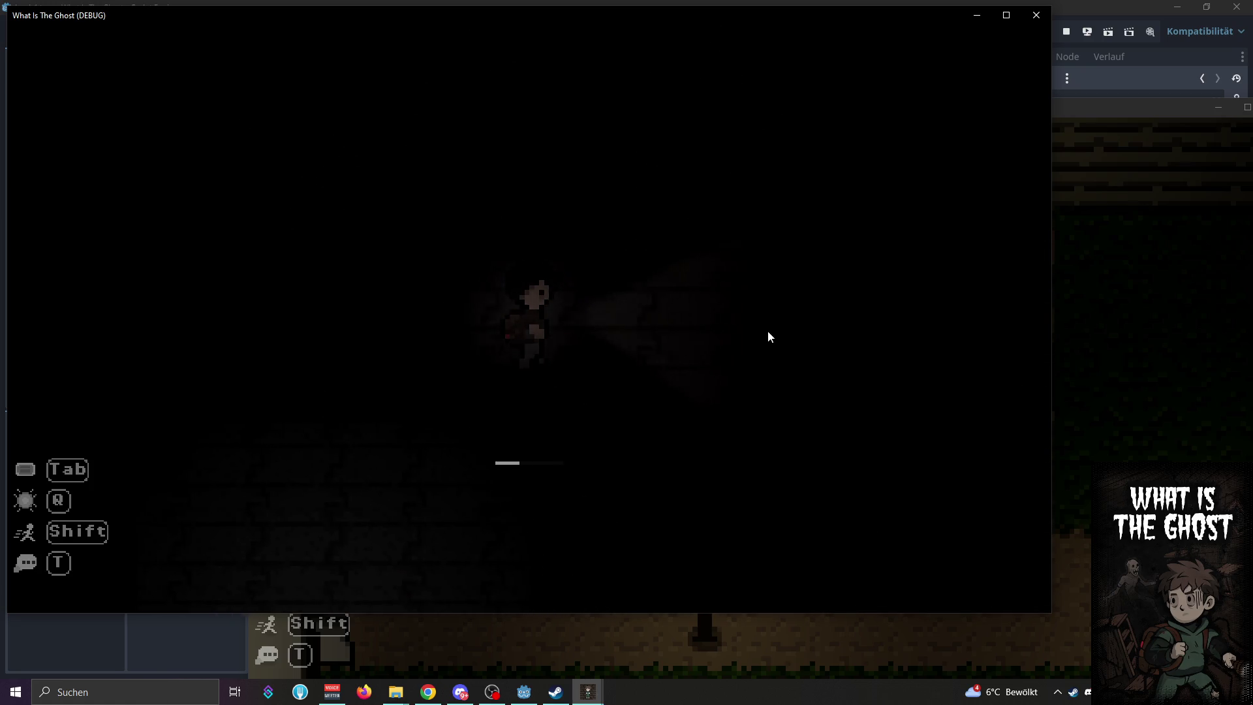
pyautogui.press('e')
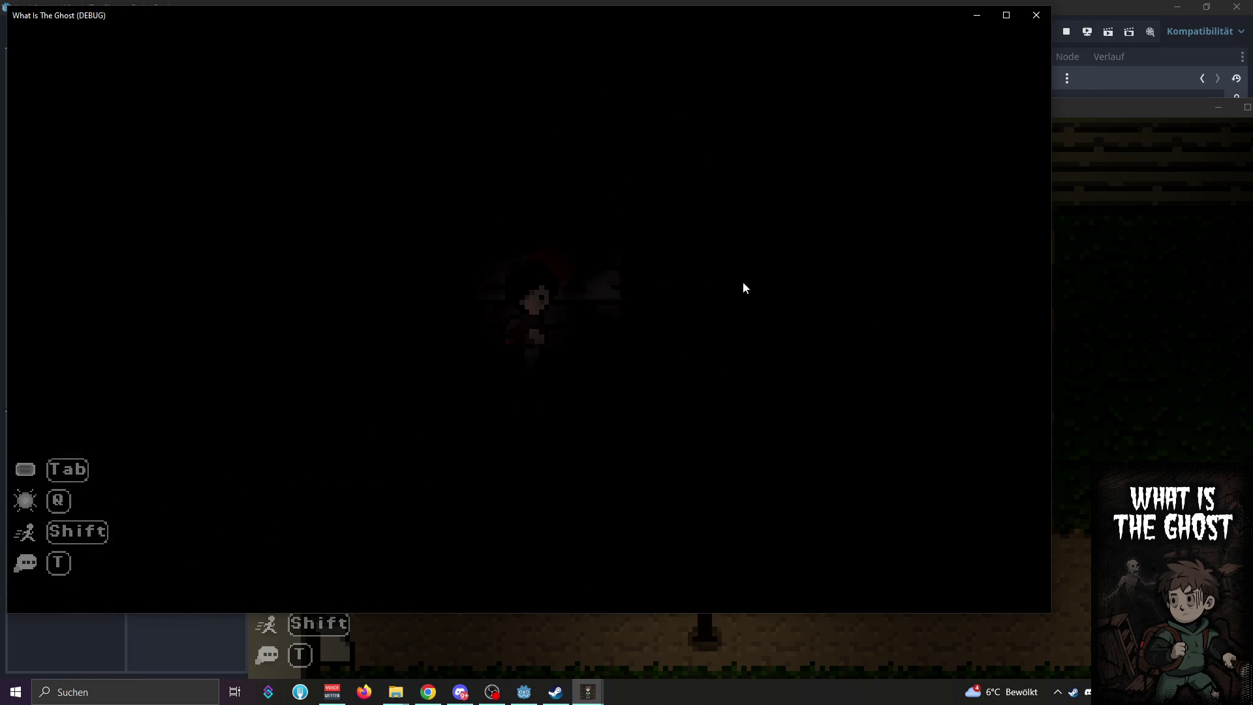
pyautogui.click(1115, 370)
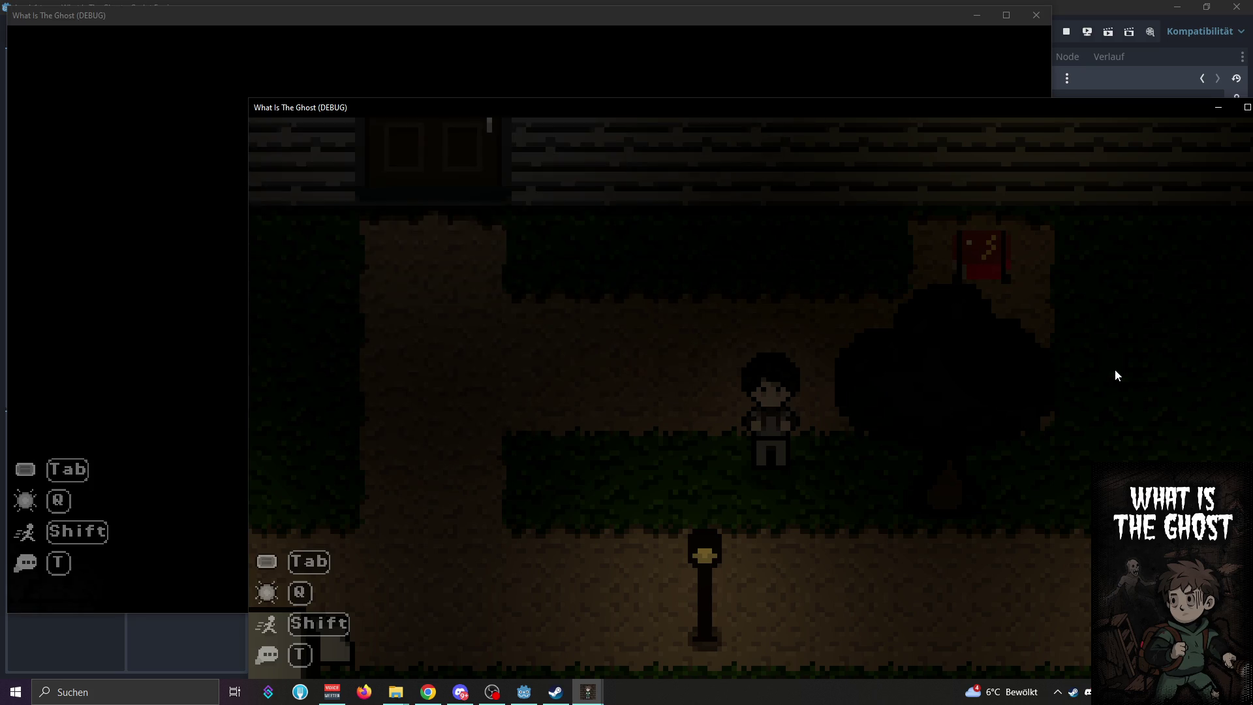
# Put the dead player into spectate mode and reposition the second player's window
pyautogui.click(165, 295)
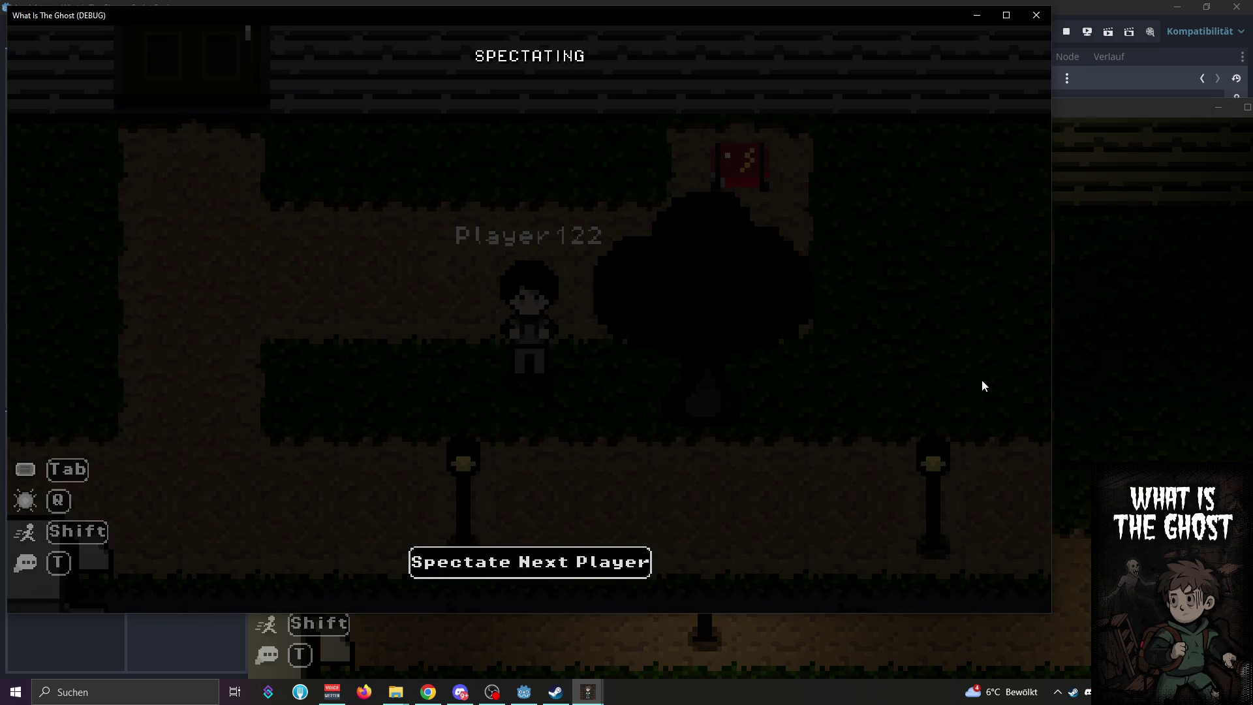
pyautogui.click(1088, 381)
pyautogui.moveTo(724, 106); pyautogui.dragTo(691, 53)
pyautogui.moveTo(809, 53)
pyautogui.mouseDown()
pyautogui.moveTo(781, 50)
pyautogui.moveTo(796, 51)
pyautogui.mouseUp()
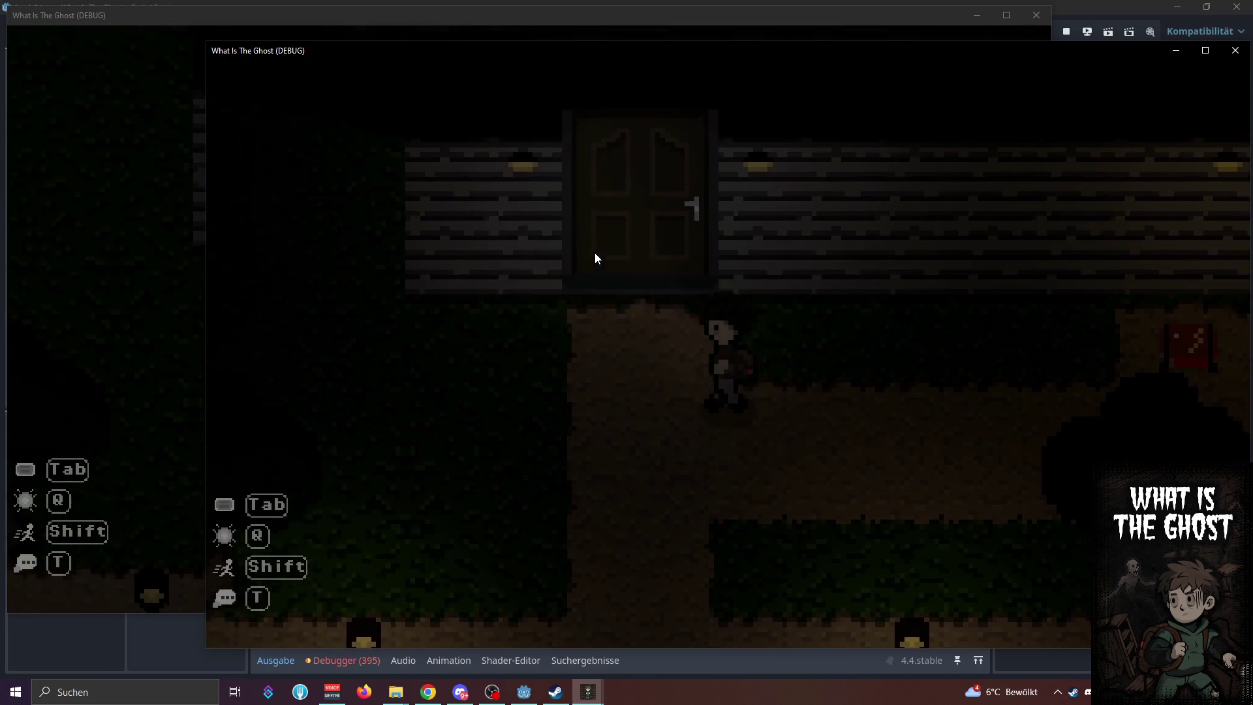
# Walk the second player through the house rooms until they die, then return to the editor
pyautogui.press('e')
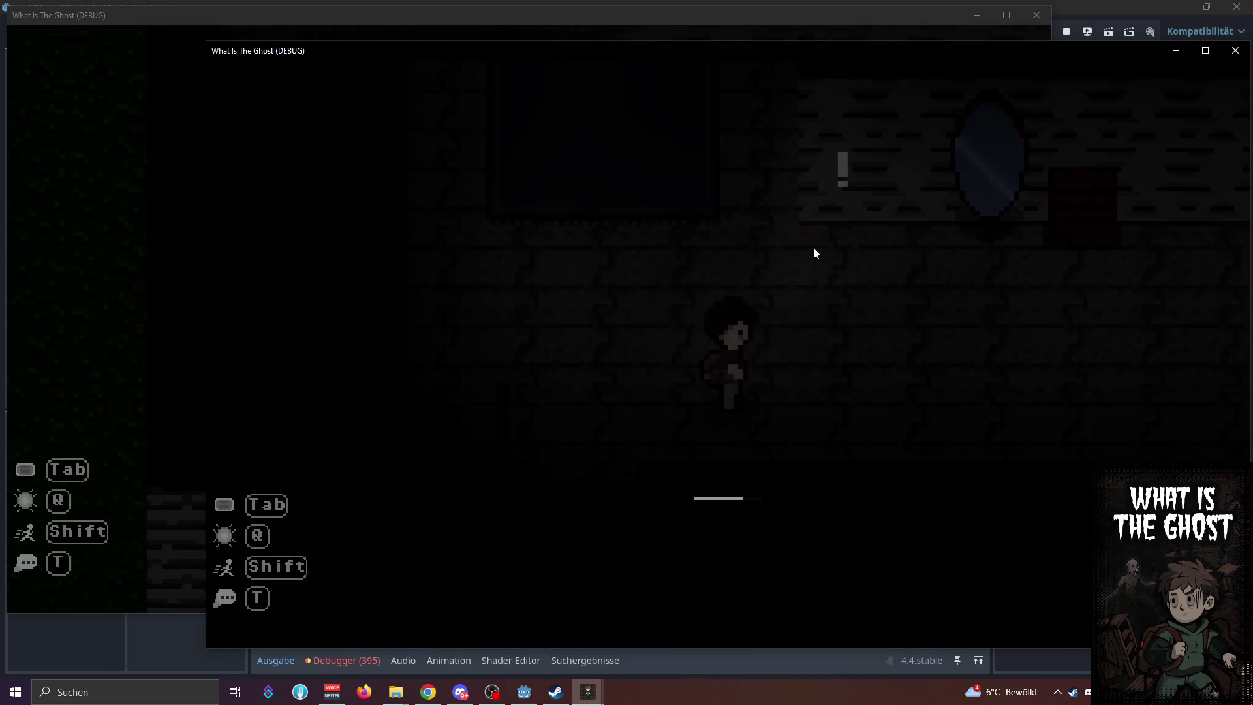
pyautogui.press('w')
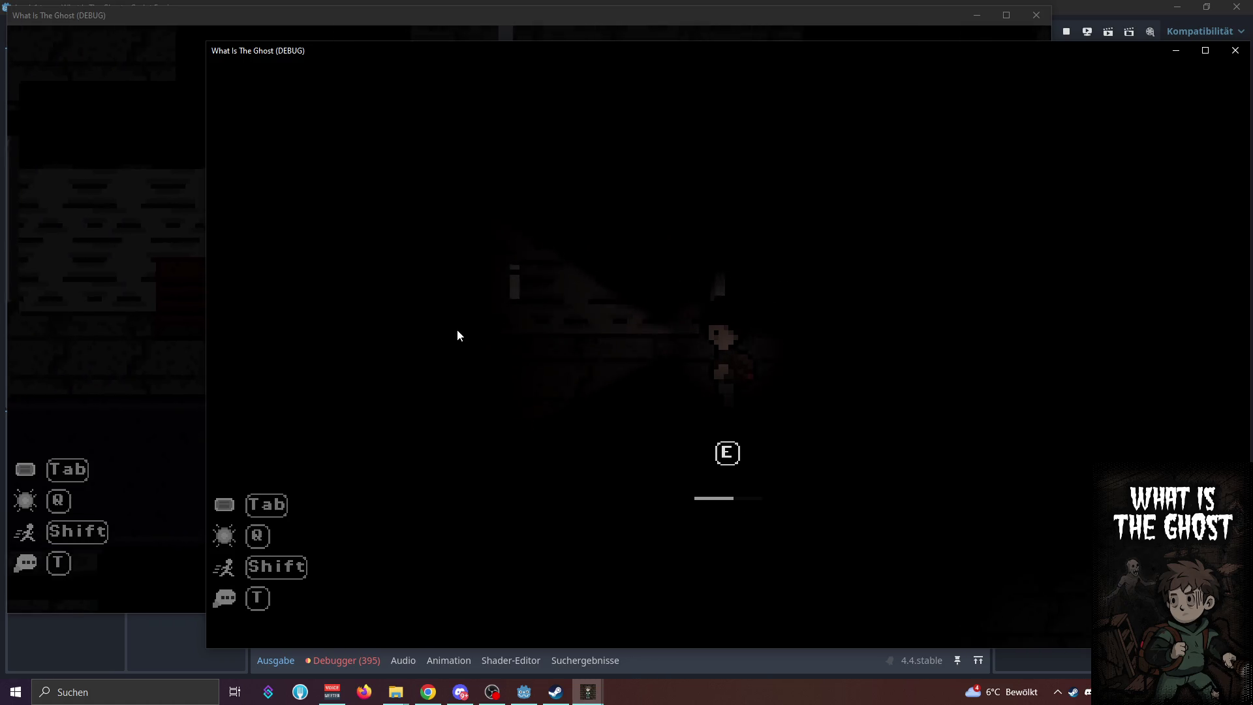
pyautogui.press('a')
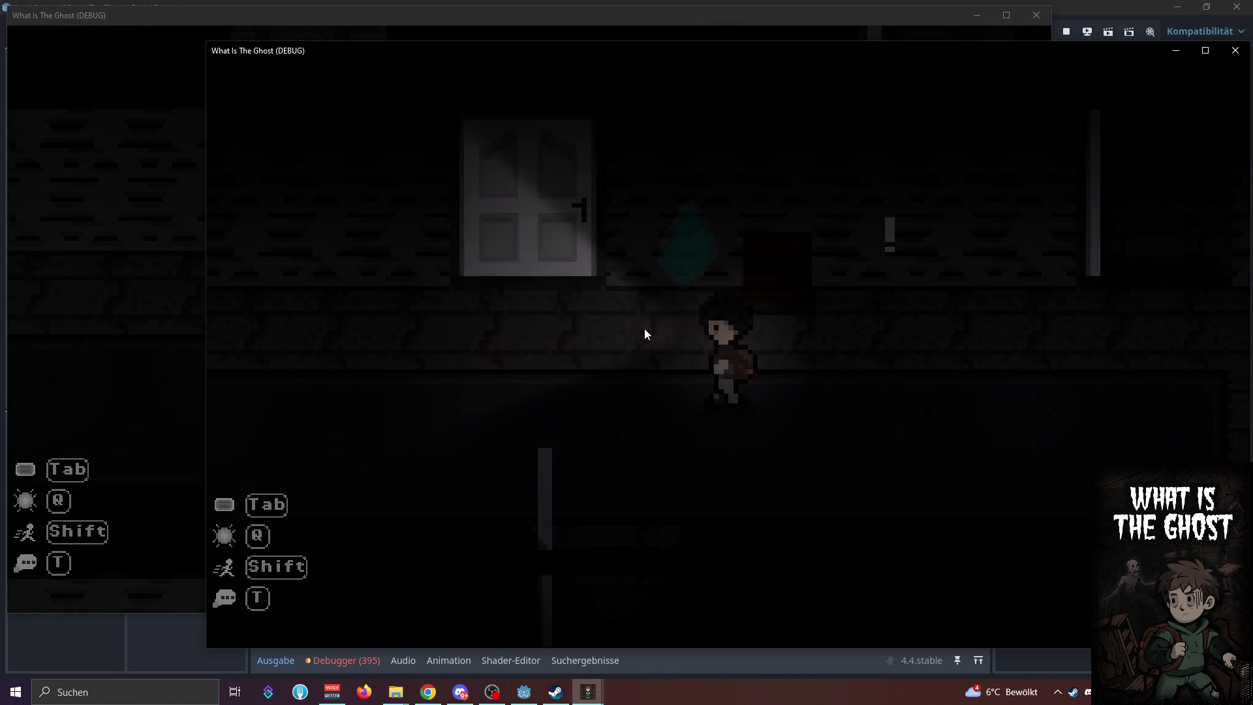
pyautogui.press('e')
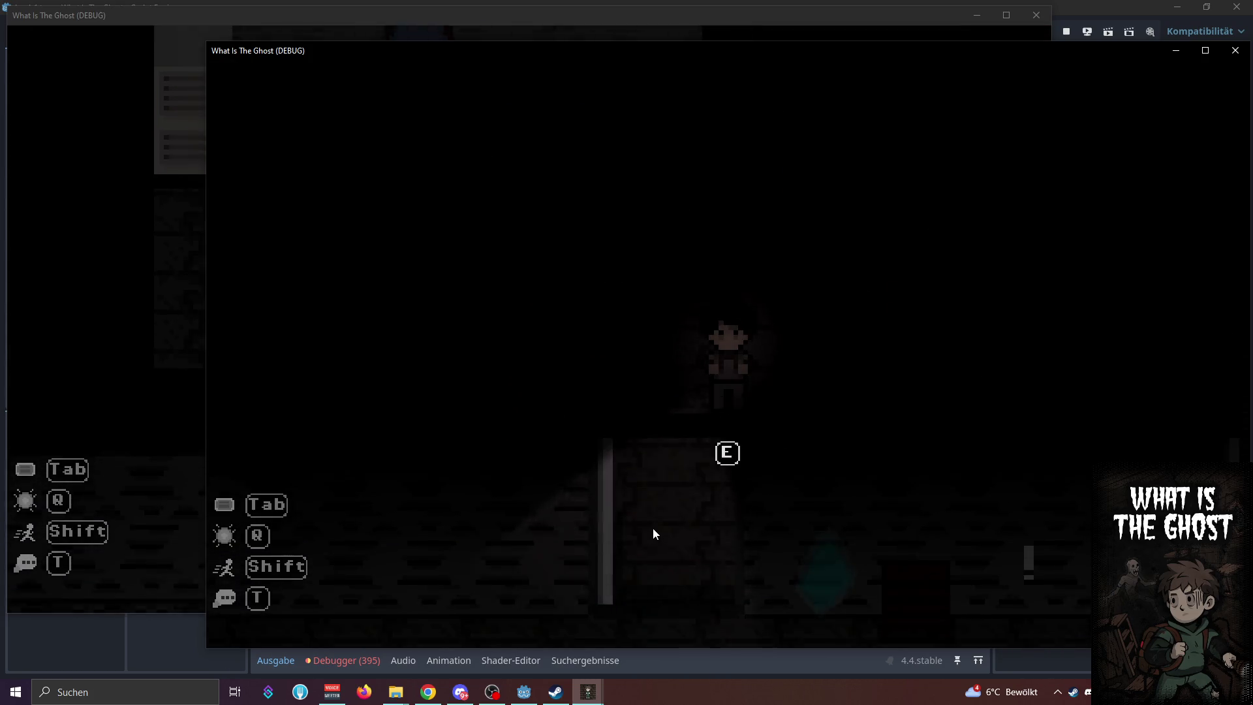
pyautogui.press('e')
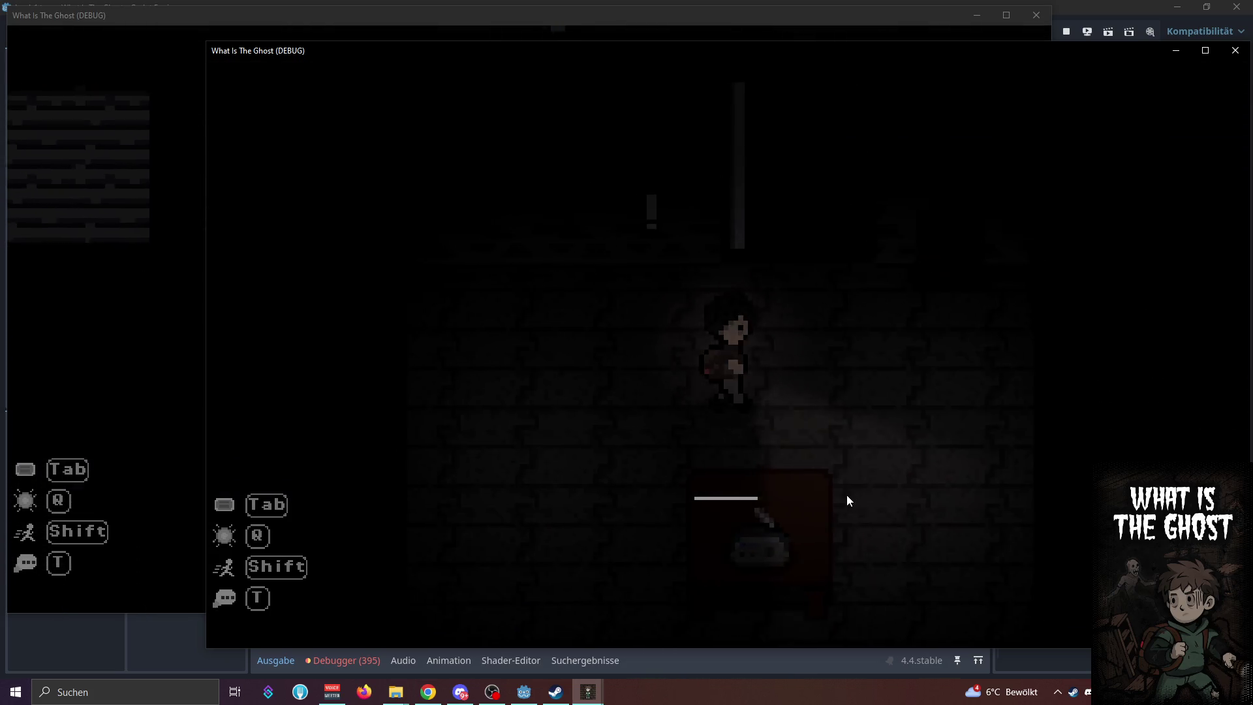
pyautogui.press('w')
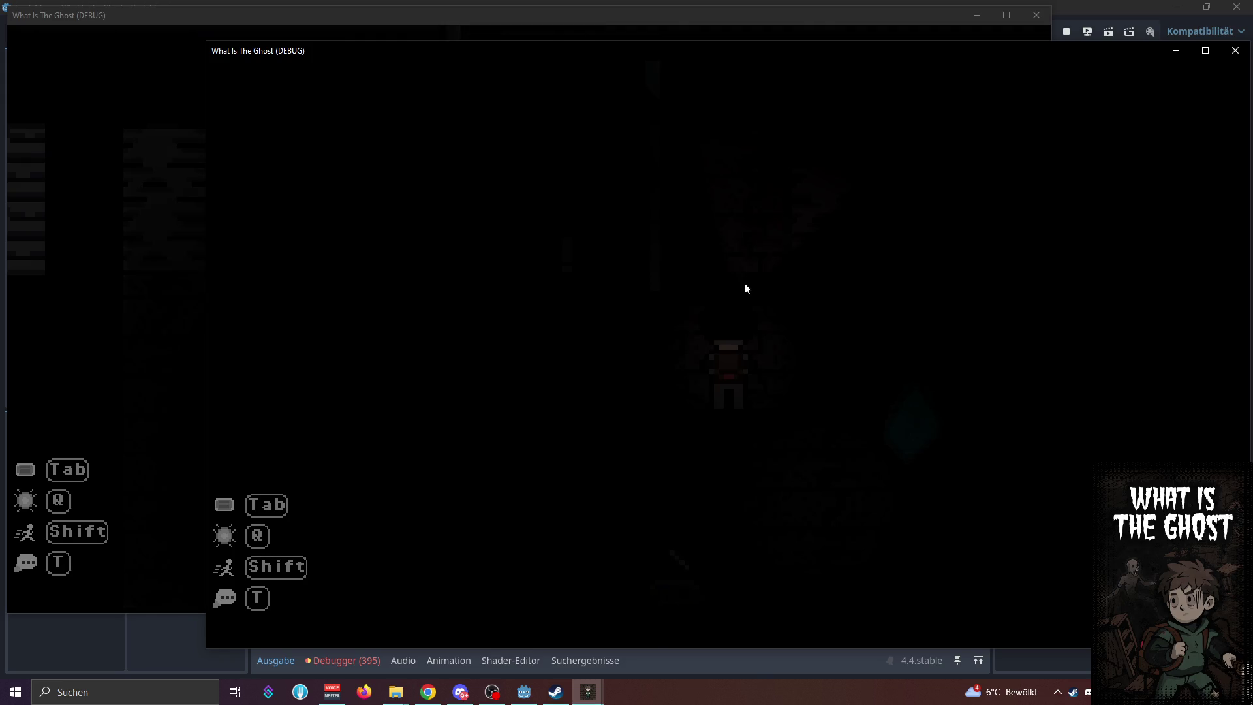
pyautogui.press('w')
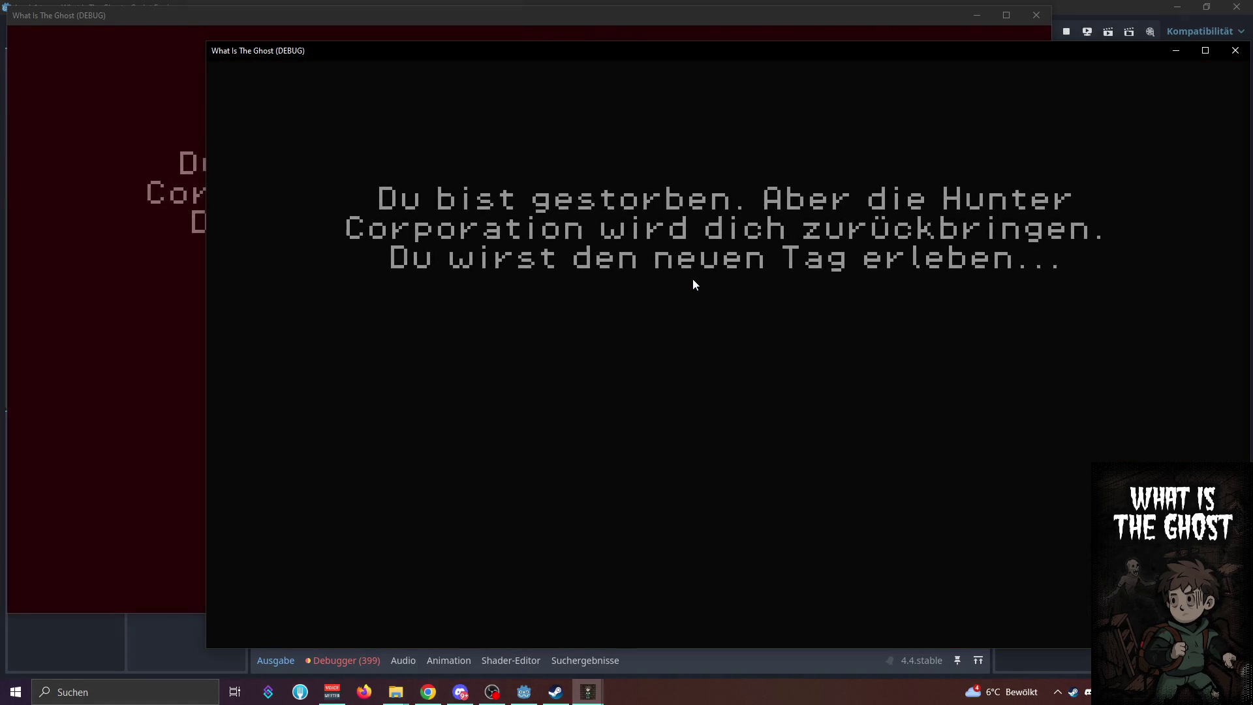
pyautogui.click(277, 662)
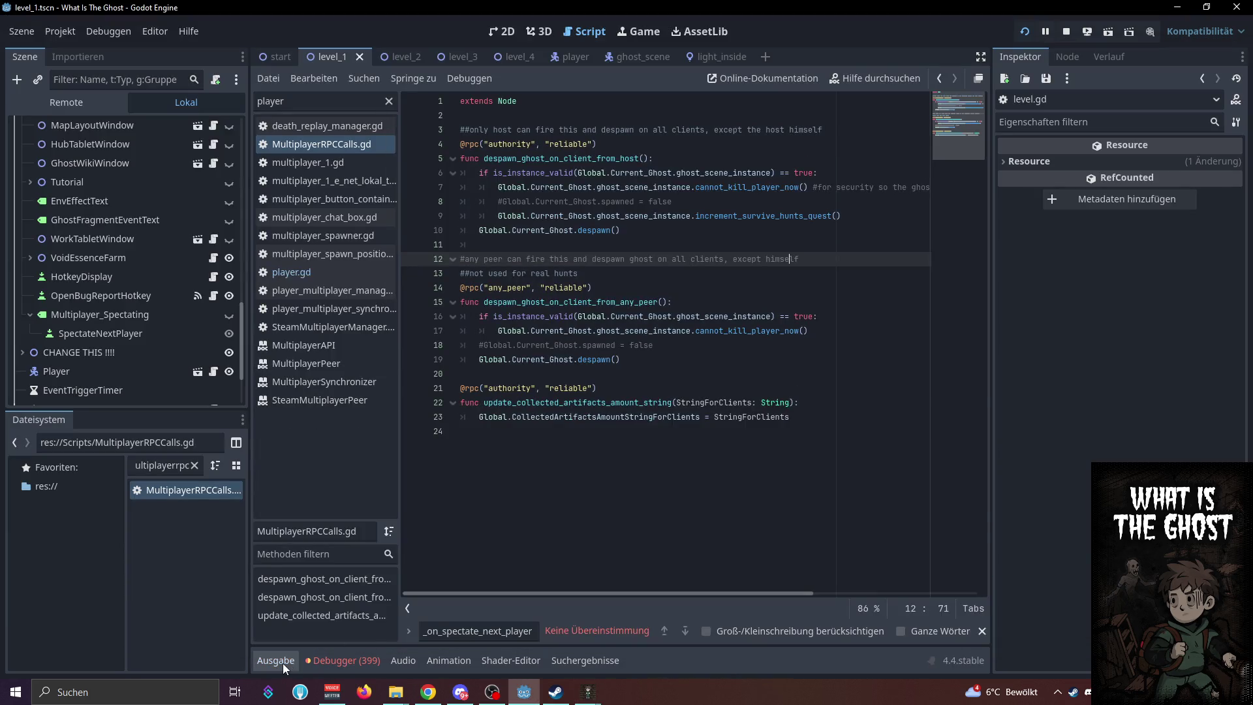